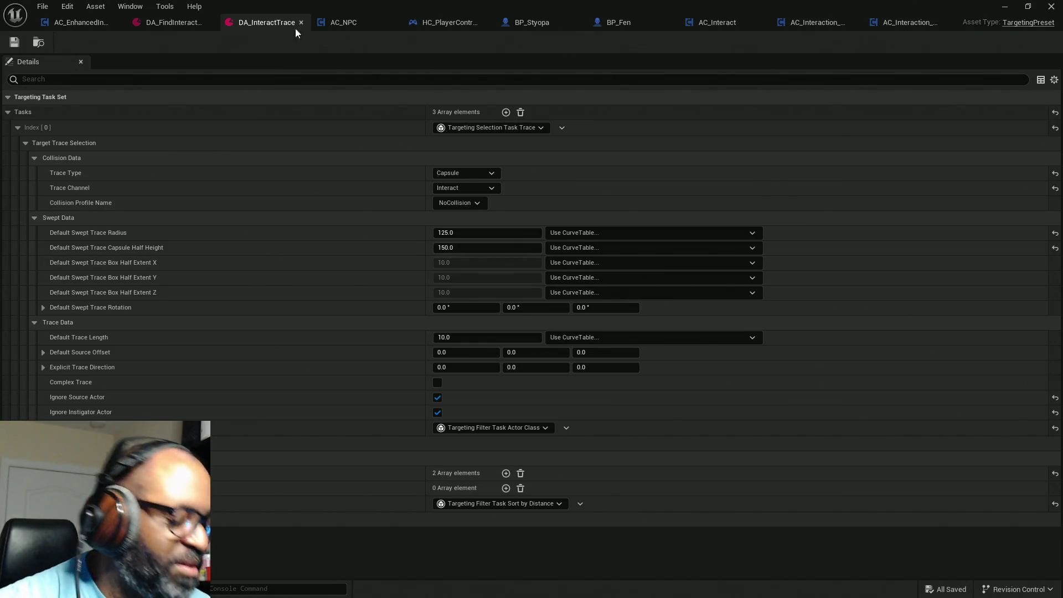
Switch to Firefox showing the Discord JPEG attachment and restore its maximized window.
key(super)
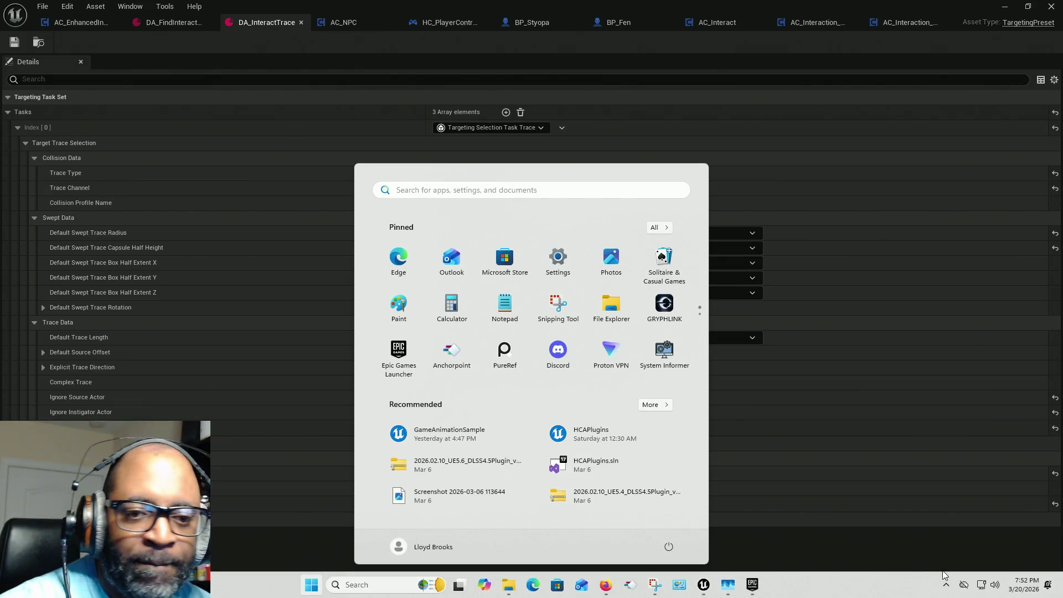
click(946, 585)
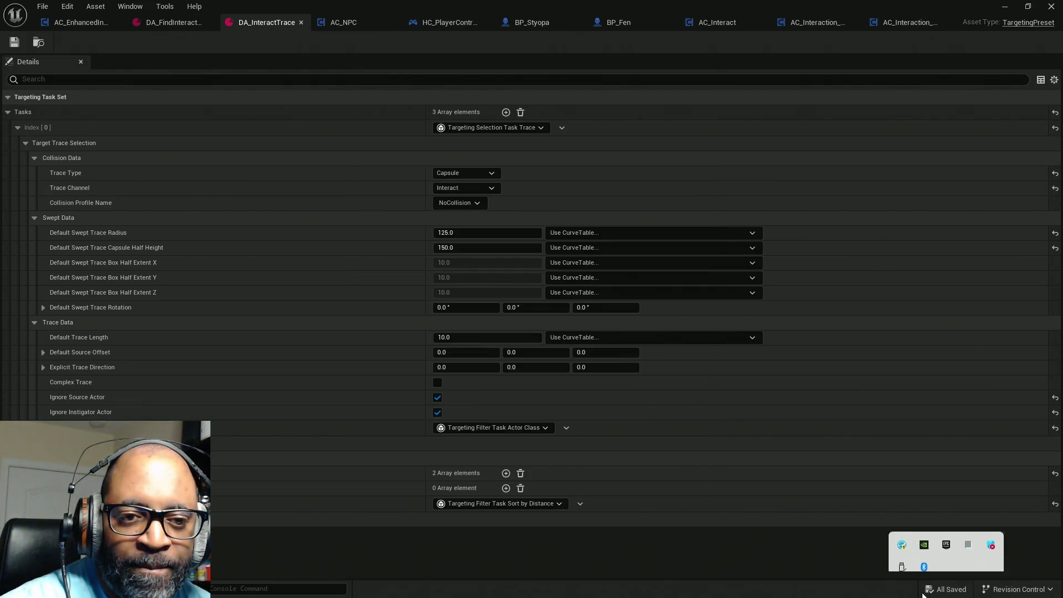
click(385, 591)
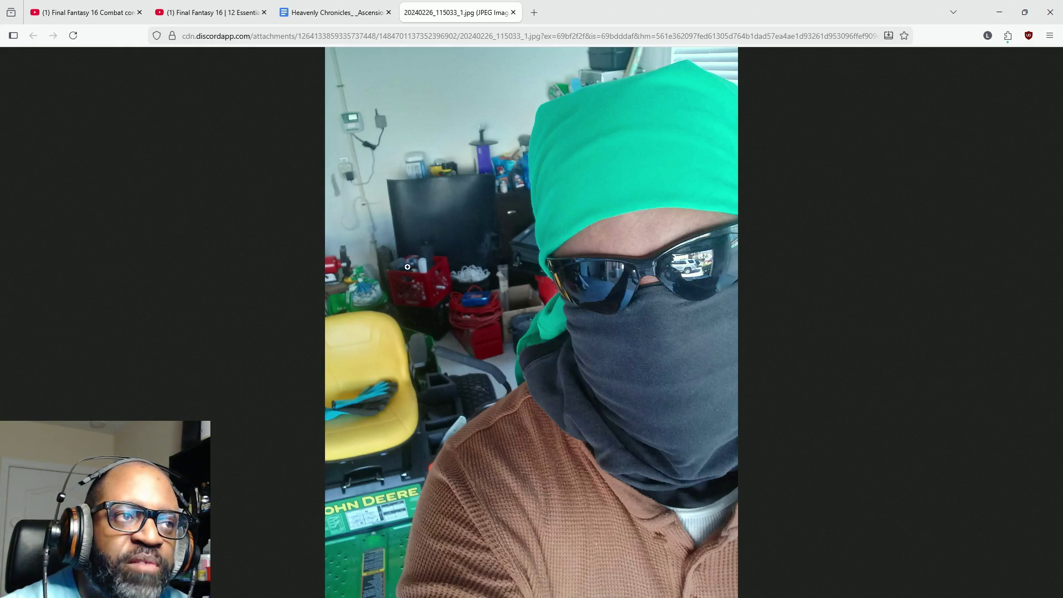
double_click(592, 8)
Minimize Firefox to reveal the DA_InteractTrace preset details in the editor.
click(857, 14)
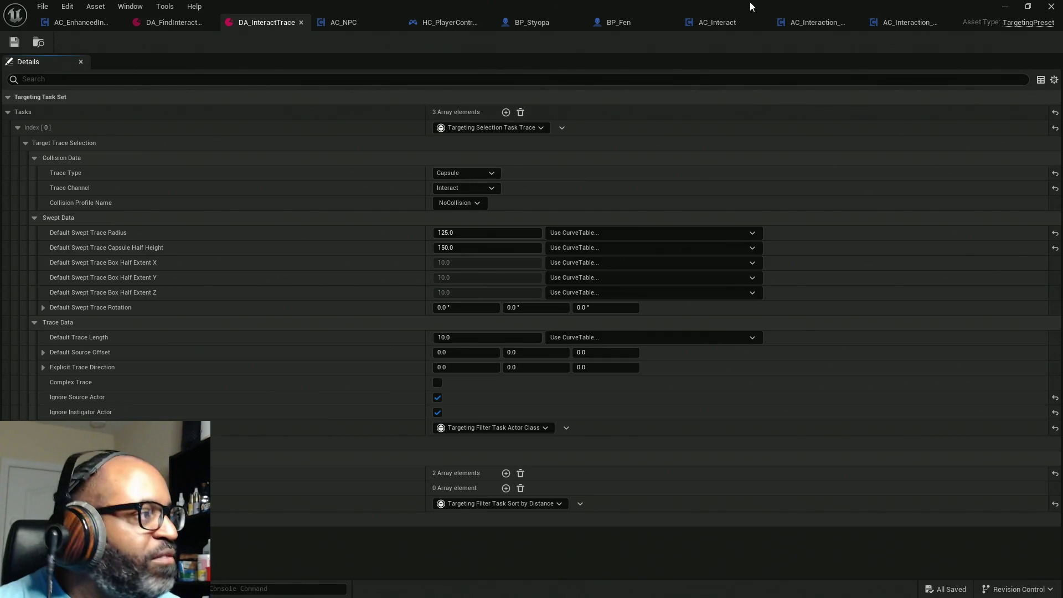
Drag the DA_InteractTrace data asset window aside by its title bar.
mouse_move(749, 2)
mouse_down()
mouse_move(566, 72)
mouse_move(0, 138)
mouse_up()
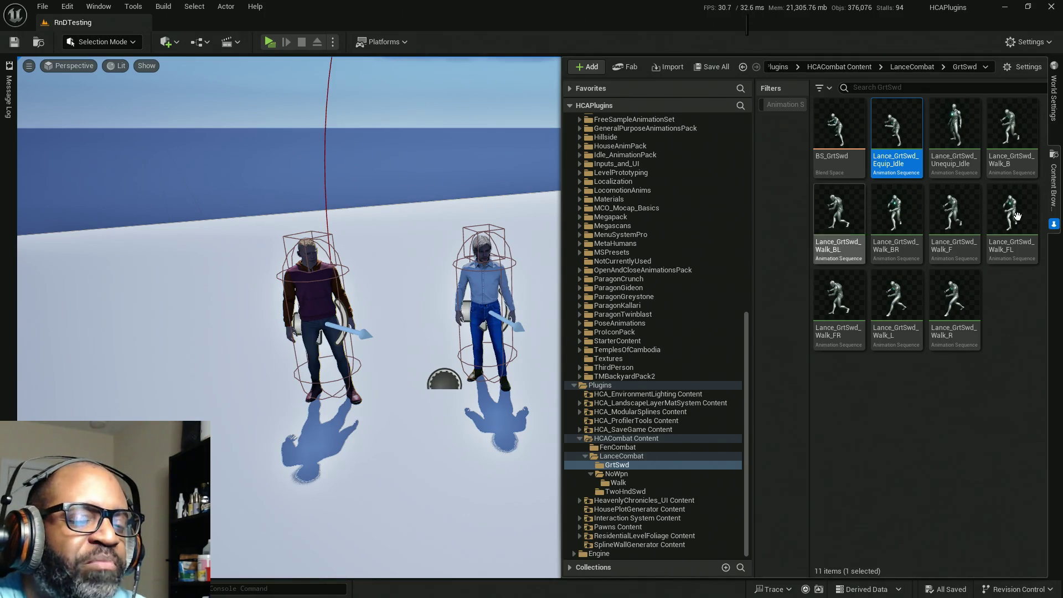
Collapse the Content Browser so the RnDTesting level shows on its own.
click(1052, 228)
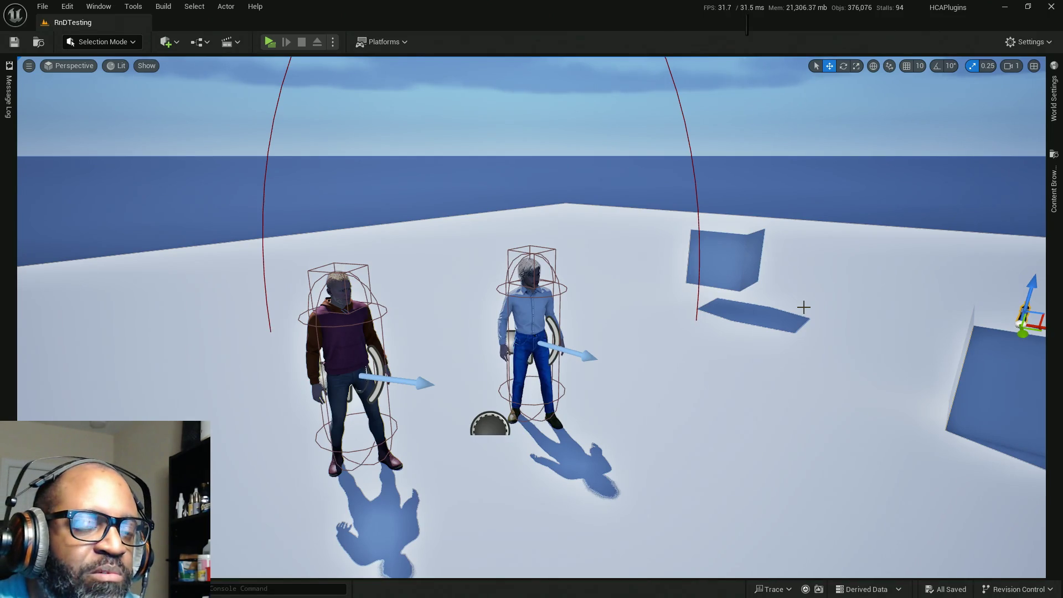
Turn the viewport toward the bottle and pretzel props on the raised block.
mouse_move(813, 309)
mouse_down()
mouse_move(851, 312)
mouse_move(814, 304)
mouse_move(801, 281)
mouse_move(813, 285)
mouse_up()
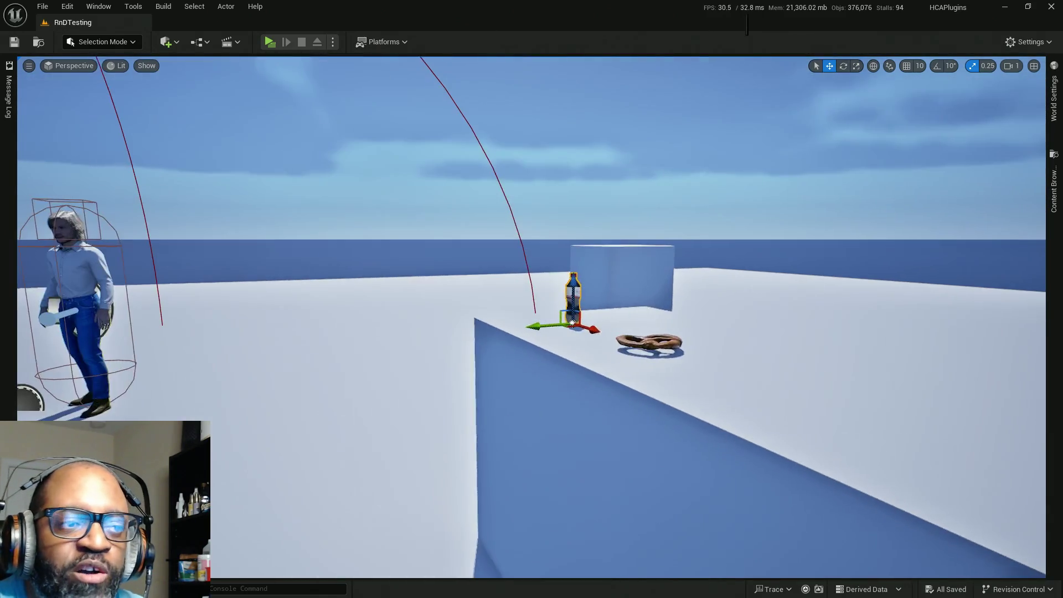
Frame and deselect the bottle, then pull the camera back over both characters and the sphere.
key(f)
mouse_move(813, 308)
mouse_down()
mouse_move(800, 332)
mouse_move(813, 309)
mouse_up()
key(Escape)
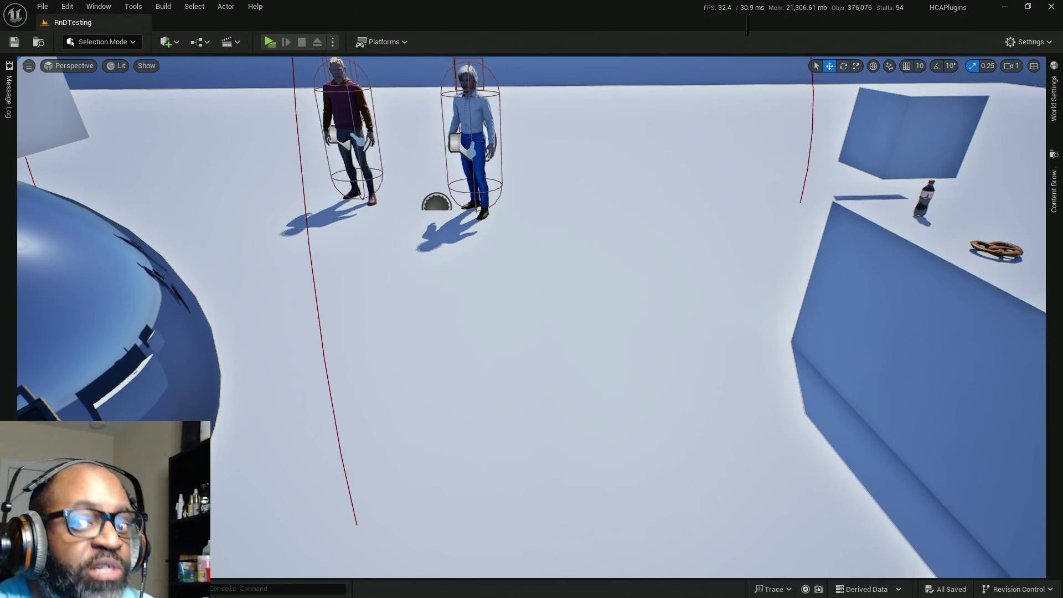
drag(813, 309, 813, 309)
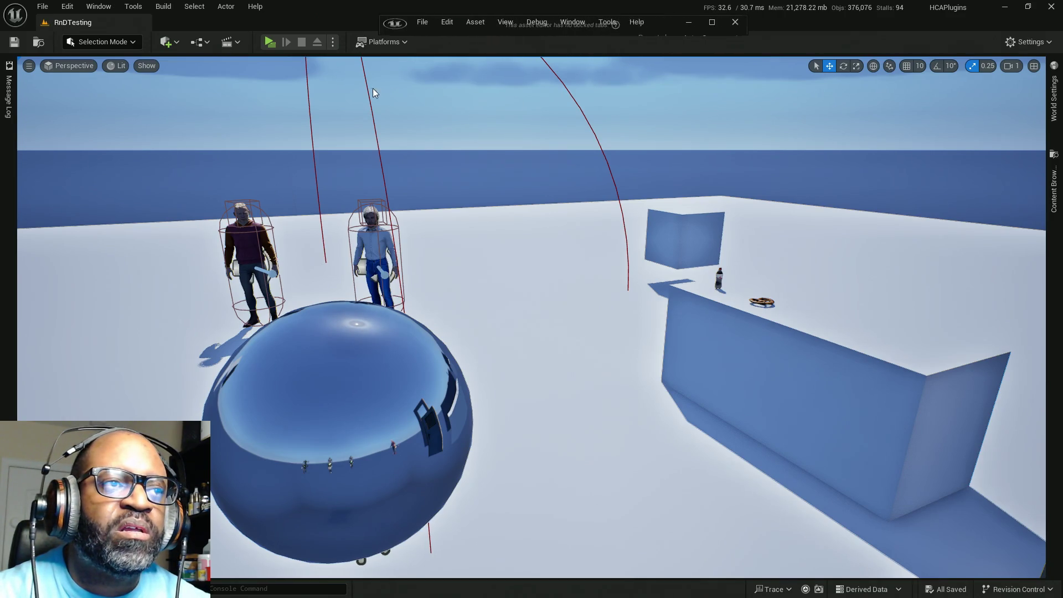
Toggle the AC_Interaction_BASE Blueprint editor between maximized and floating, then close it.
click(710, 23)
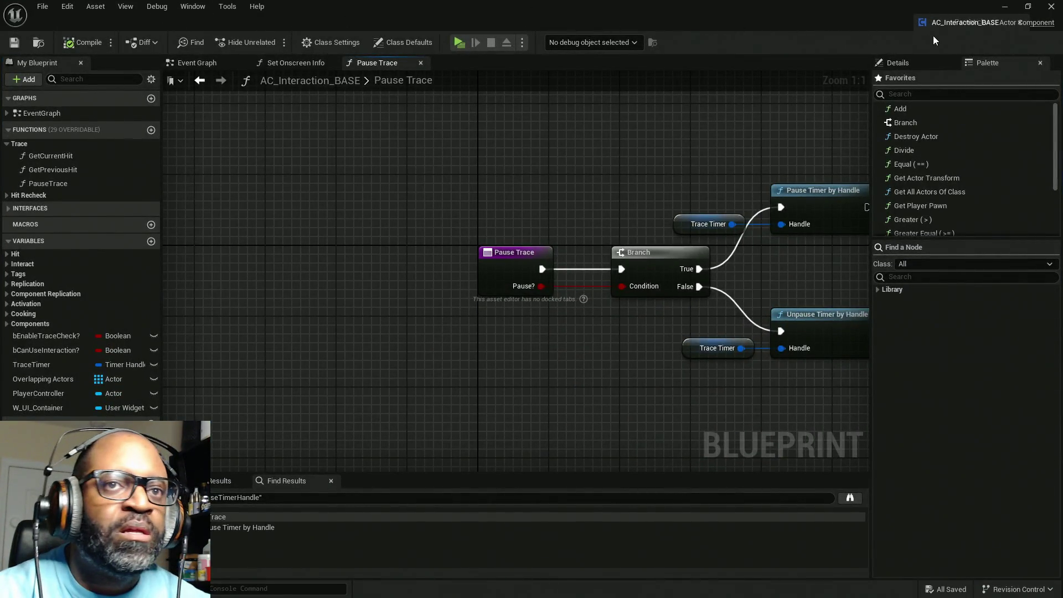
drag(917, 17, 260, 97)
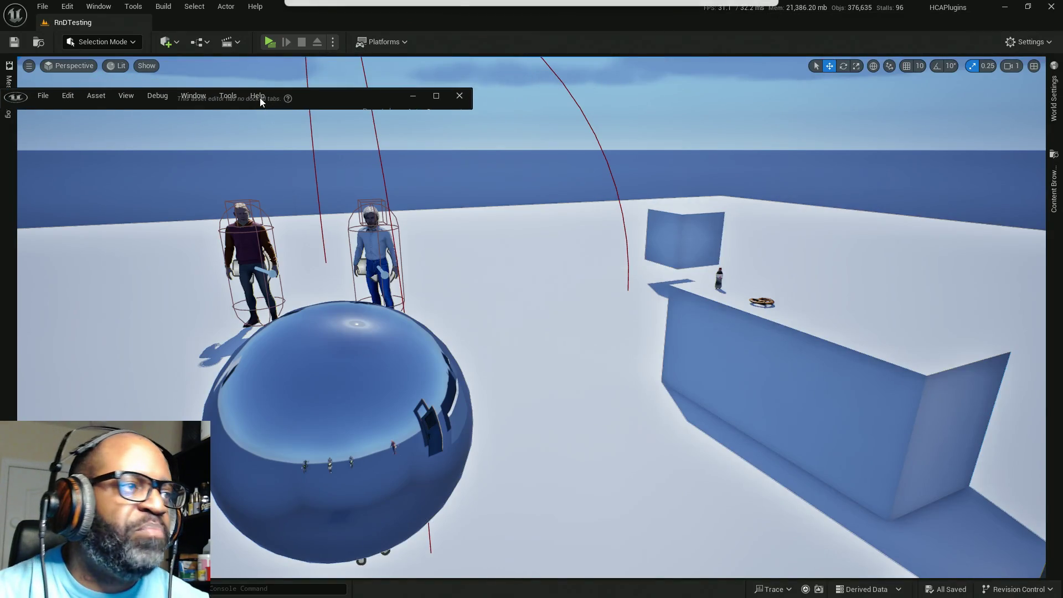
click(437, 97)
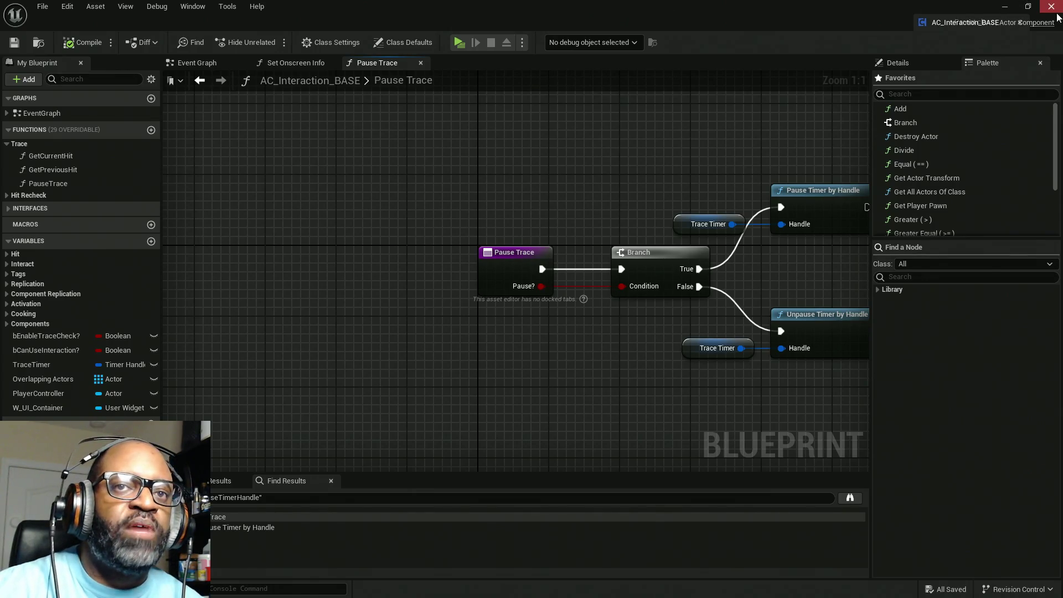
click(1051, 8)
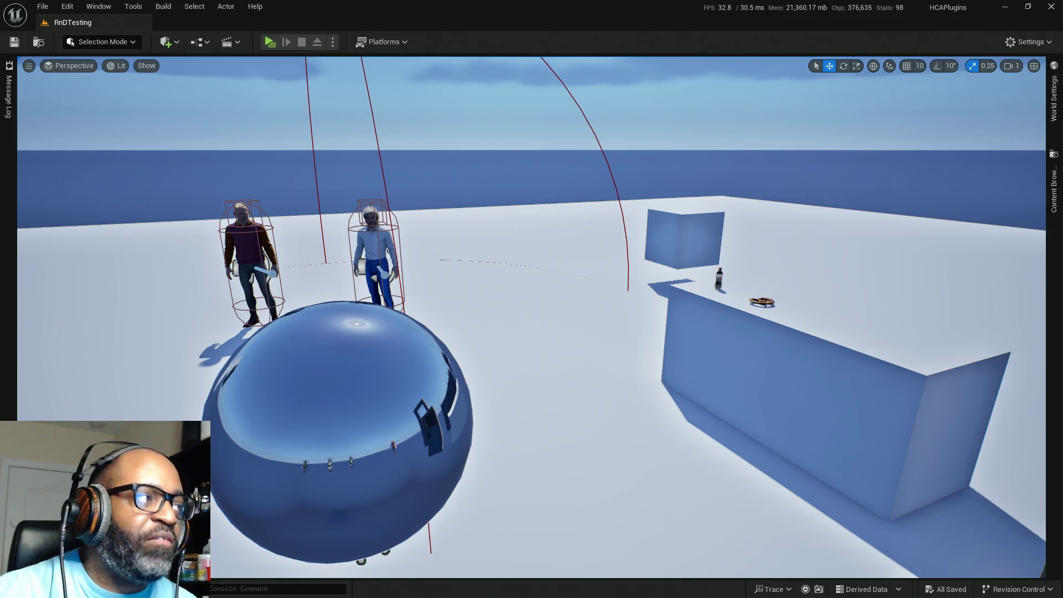
Alt+Tab back to the full-screen AC_Interaction_BASE Blueprint showing its Pause Trace function.
key(alt+Tab)
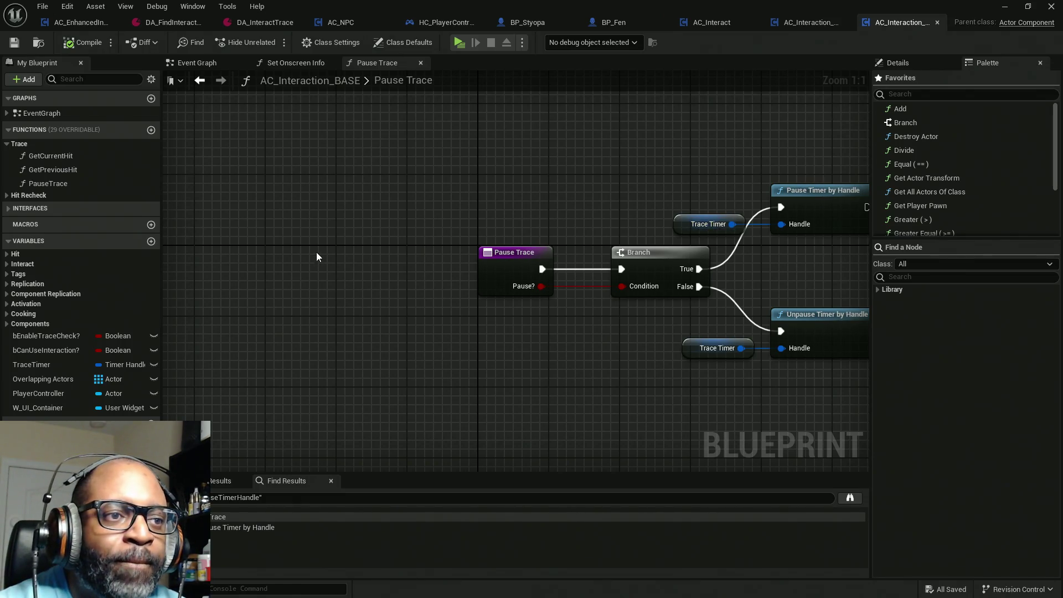
Center the Pause Trace nodes, then bring up the DA_InteractTrace preset tab.
mouse_move(615, 224)
mouse_down()
mouse_move(333, 233)
mouse_move(466, 228)
mouse_up()
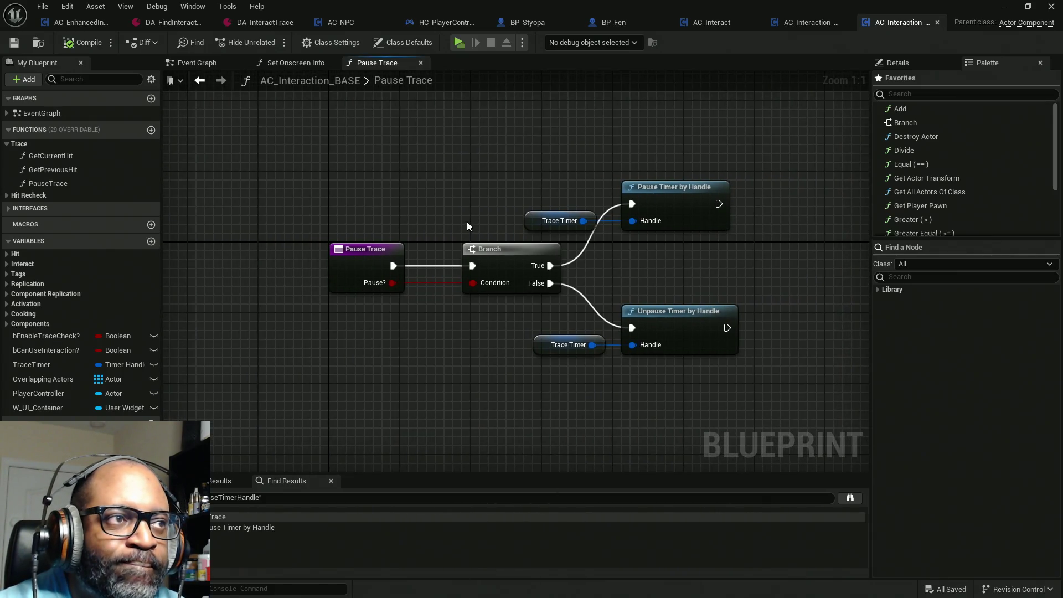
click(263, 22)
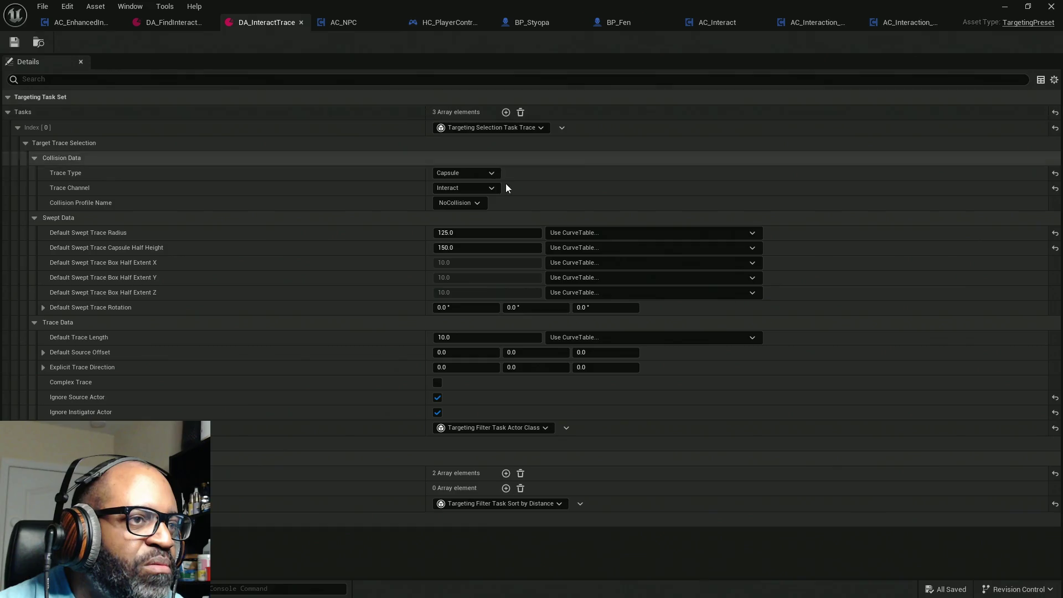
Change the DA_InteractTrace trace type from Capsule to Line, then view AC_Interaction_CORE's Trace for Interact graph.
click(491, 173)
click(468, 184)
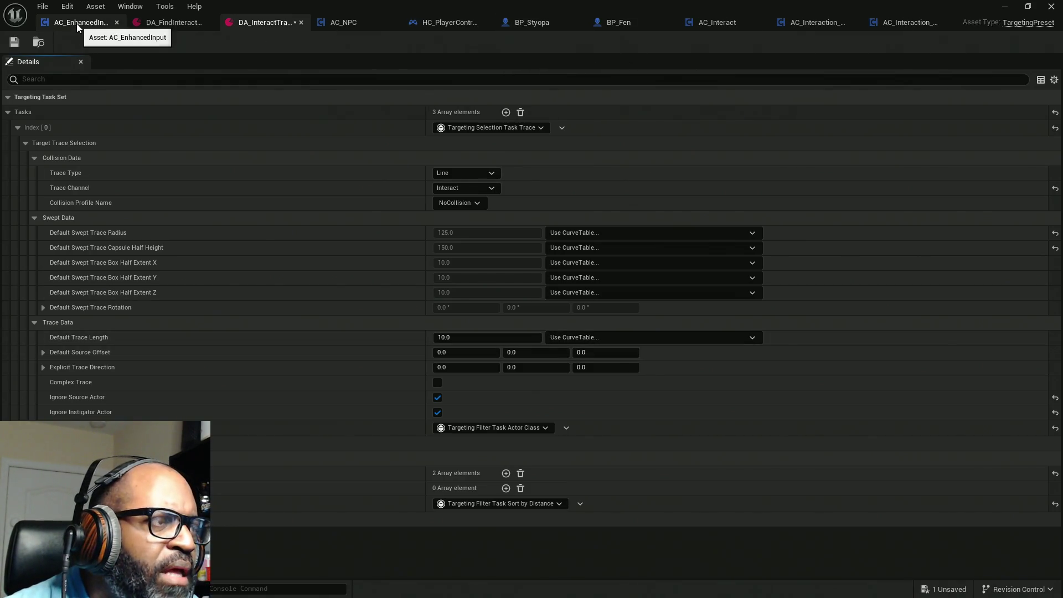
click(717, 24)
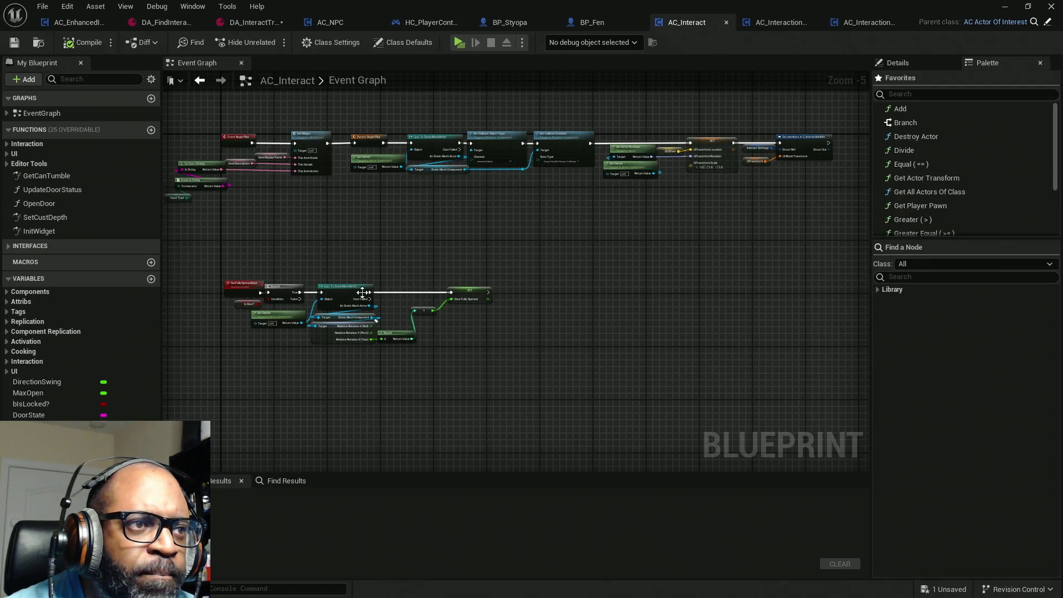
scroll(420, 266, down, 3)
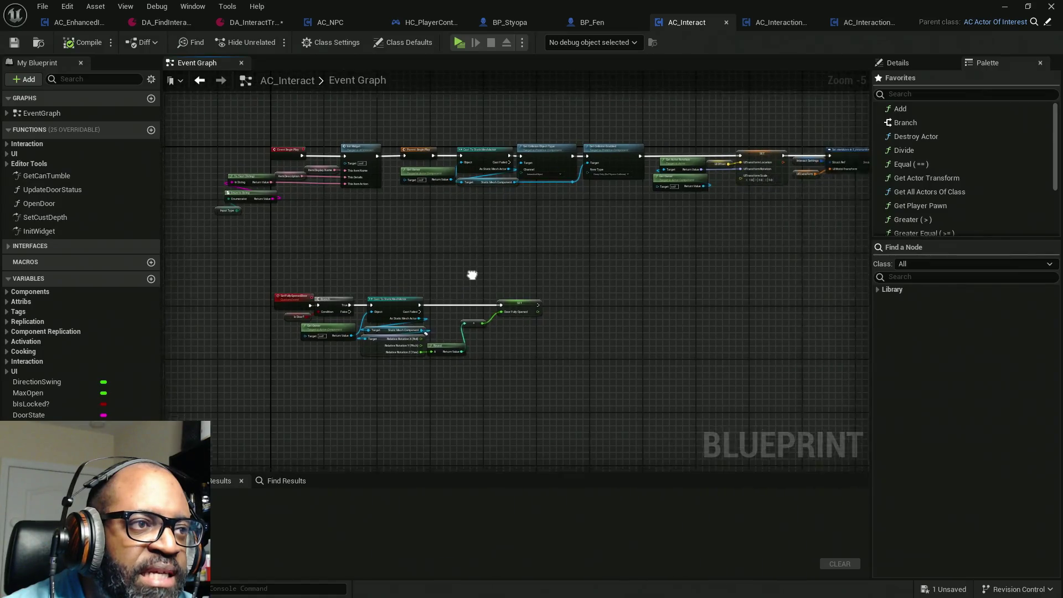
scroll(433, 254, down, 1)
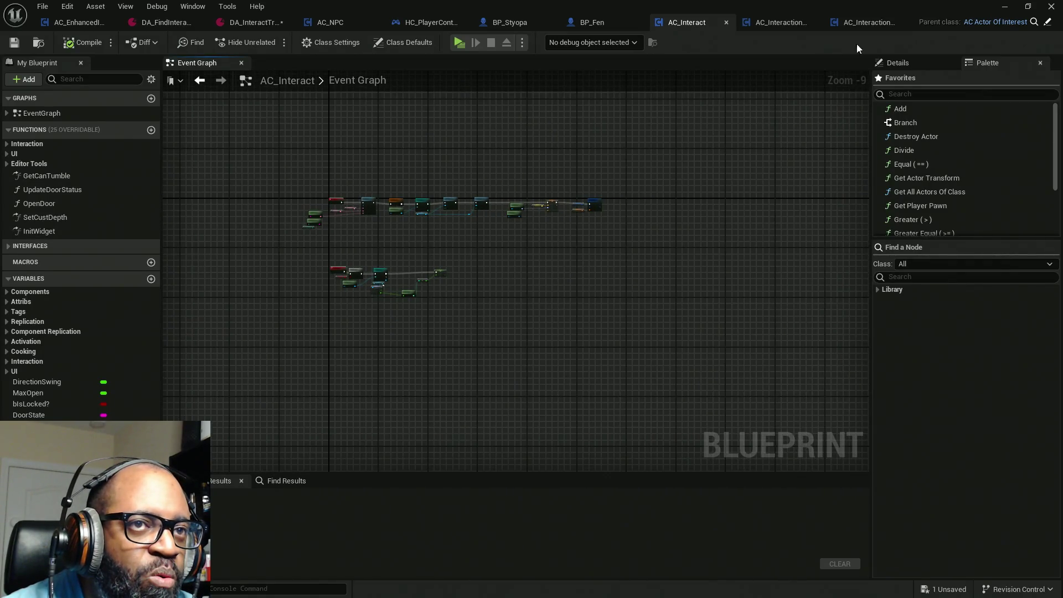
click(778, 24)
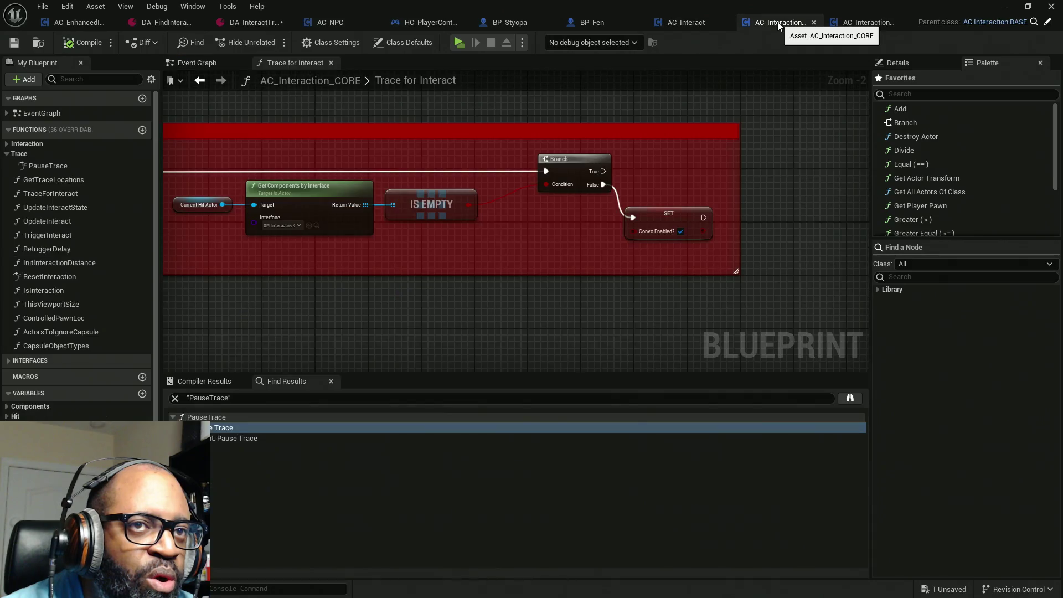
Inspect the Get Trace Locations function's Get Actor Forward Vector node, then return to DA_InteractTrace.
scroll(471, 275, down, 4)
scroll(445, 286, up, 8)
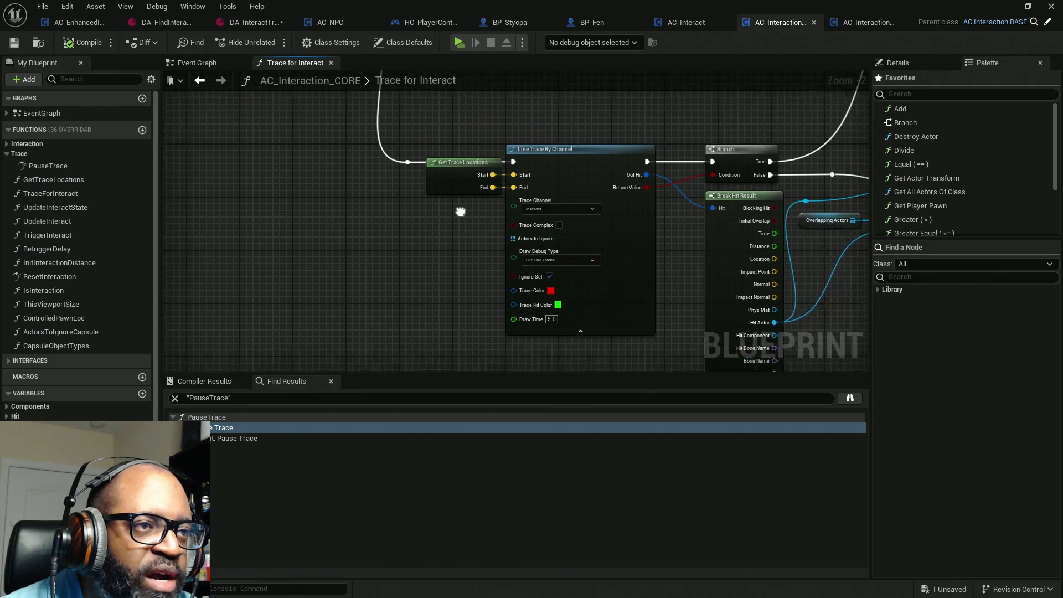
double_click(475, 194)
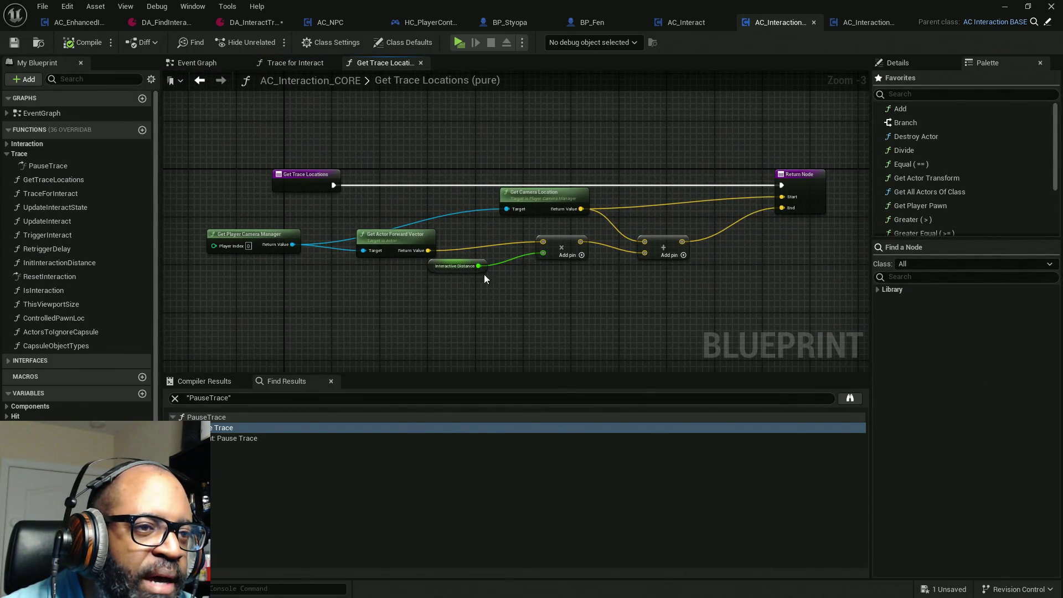
scroll(442, 267, up, 2)
drag(361, 178, 386, 305)
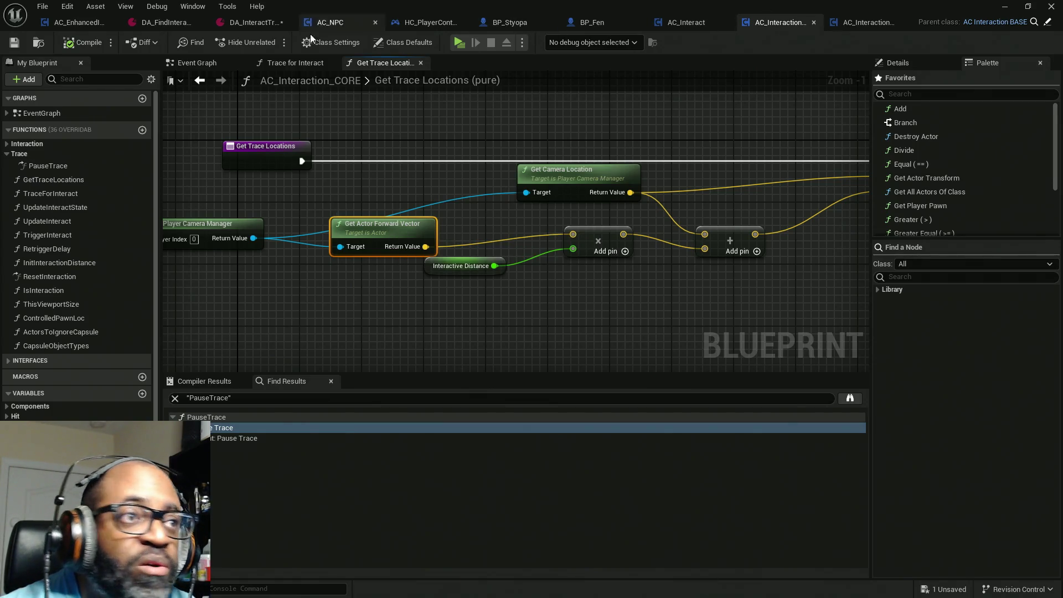
click(249, 23)
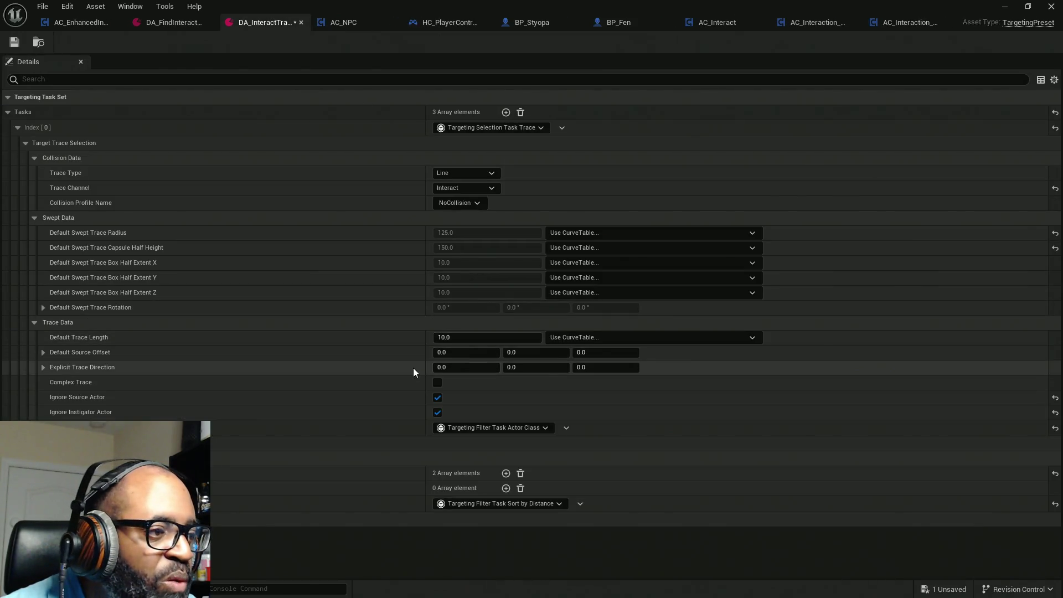
Make DA_InteractTrace's Explicit Trace Direction 1.0, 0.0, 0.0 by setting X to 1, and save.
click(467, 365)
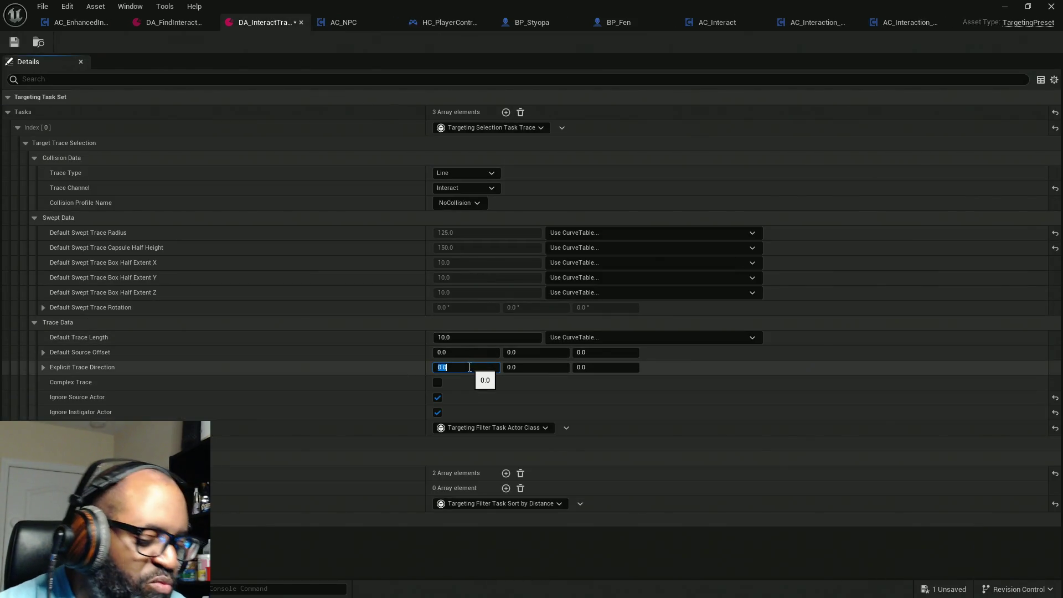
text(1)
key(Return)
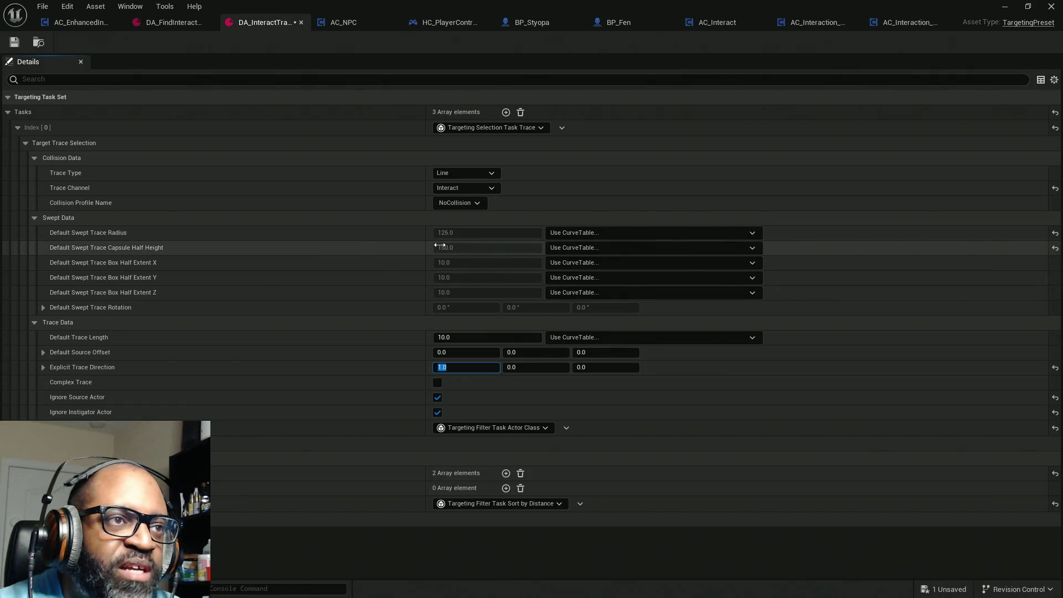
key(ctrl+s)
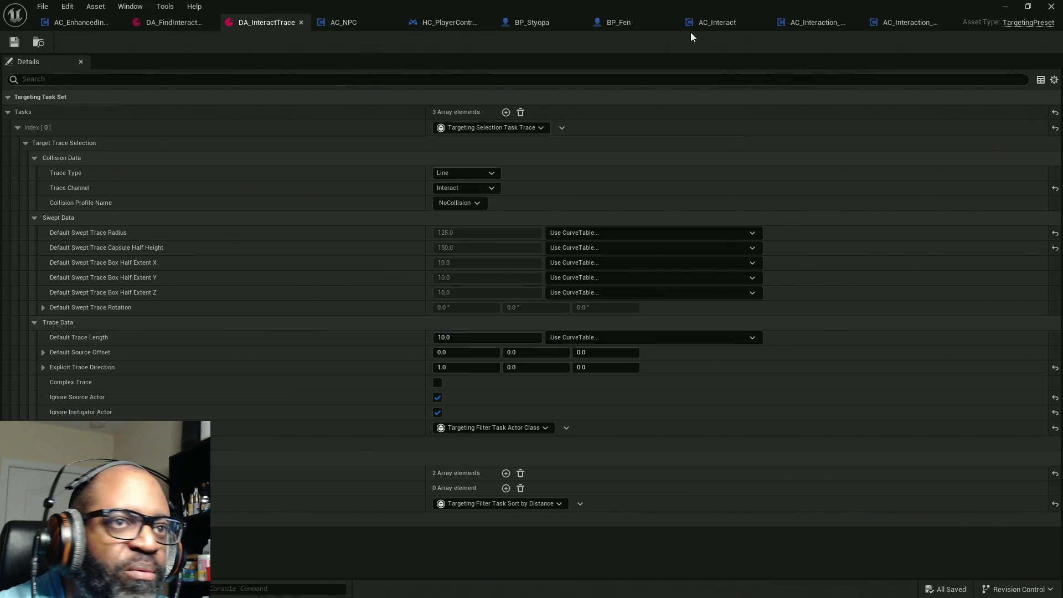
Check Interactive Distance's 350 default, then set DA_InteractTrace's Default Trace Length to 350.
click(820, 22)
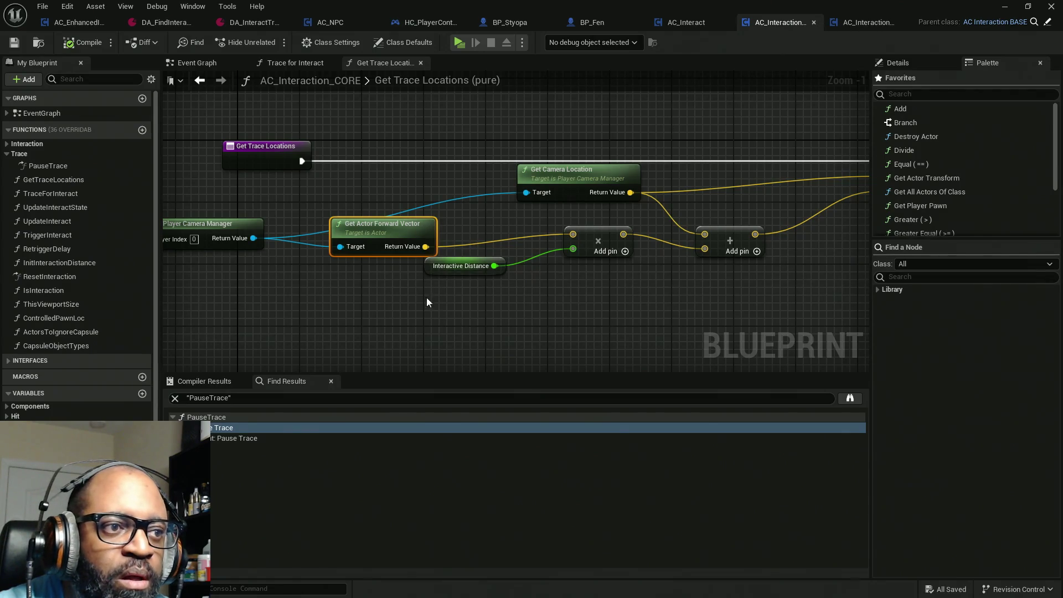
click(462, 266)
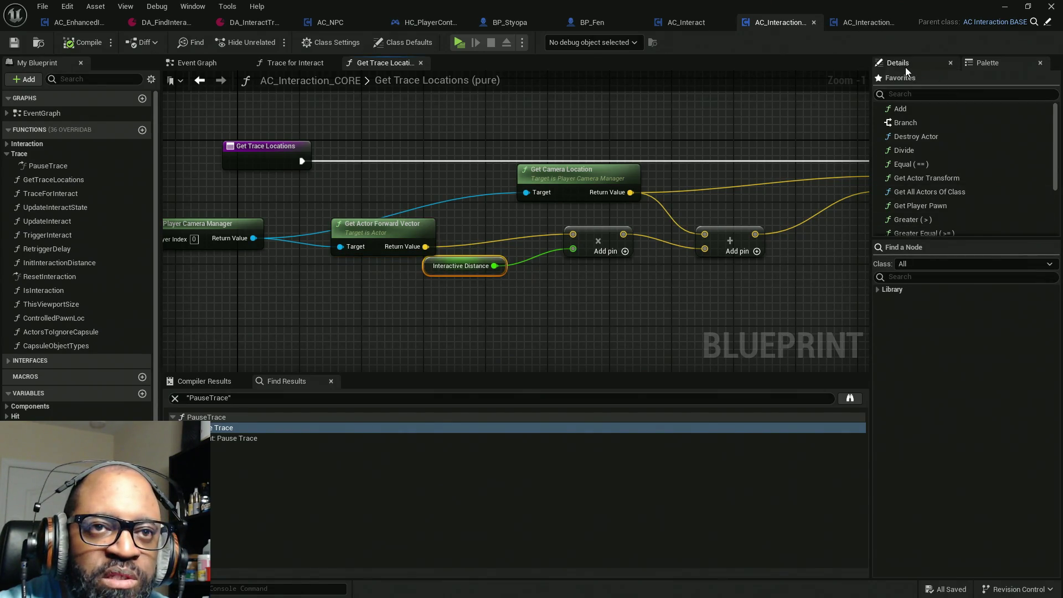
click(904, 67)
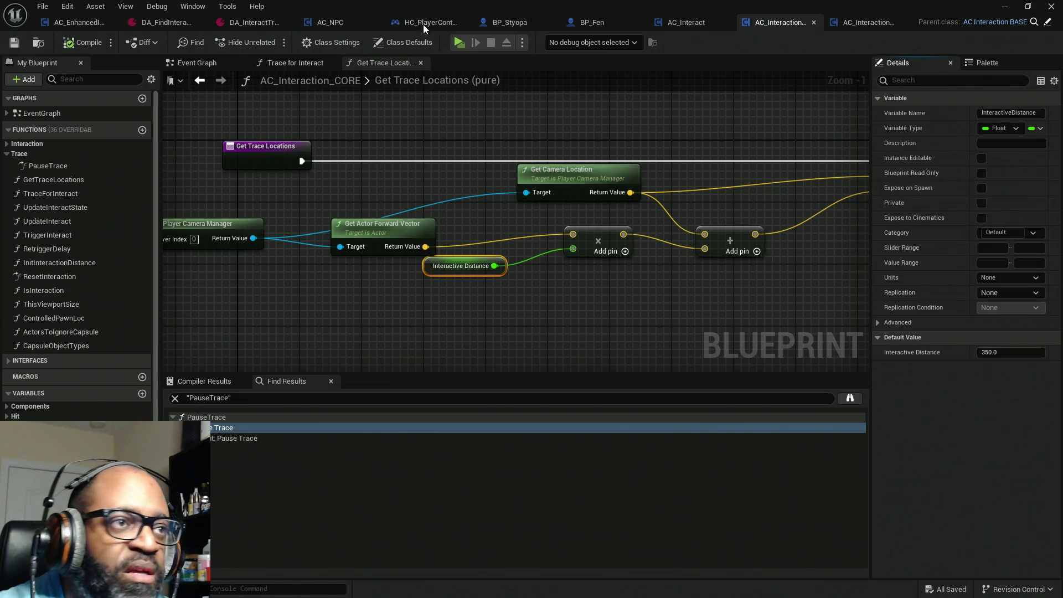
click(252, 22)
click(480, 336)
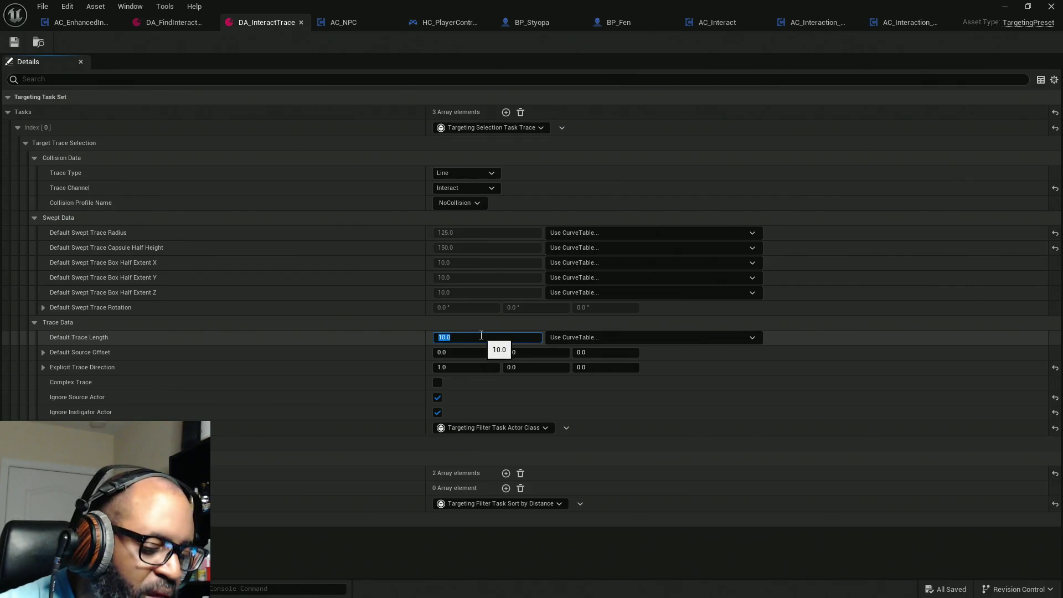
text(350)
key(Return)
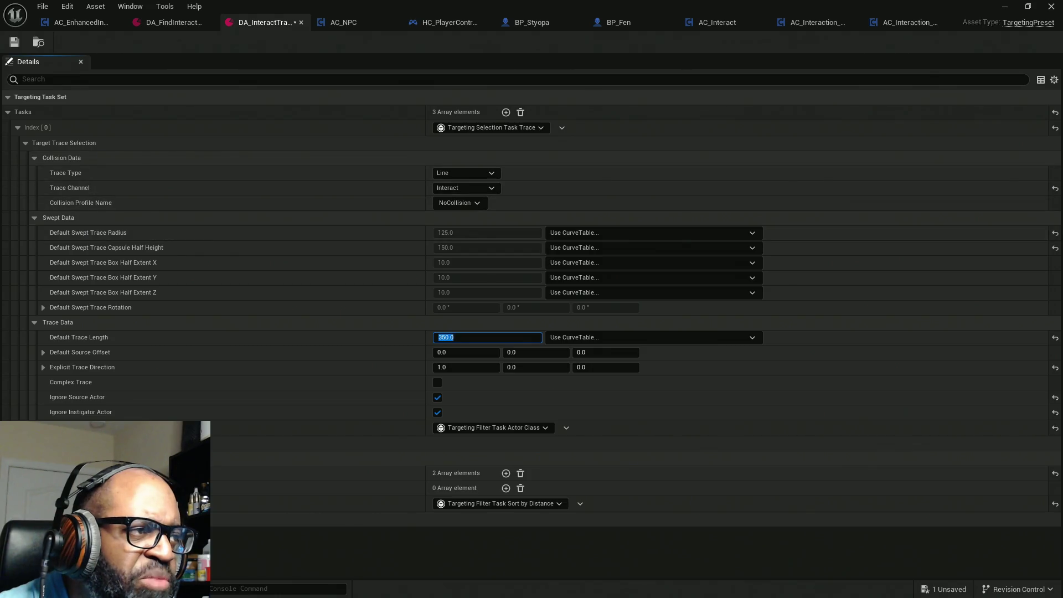
Review the task entries and Sort By Distance settings, collapse the Tasks list, and save the asset.
click(18, 132)
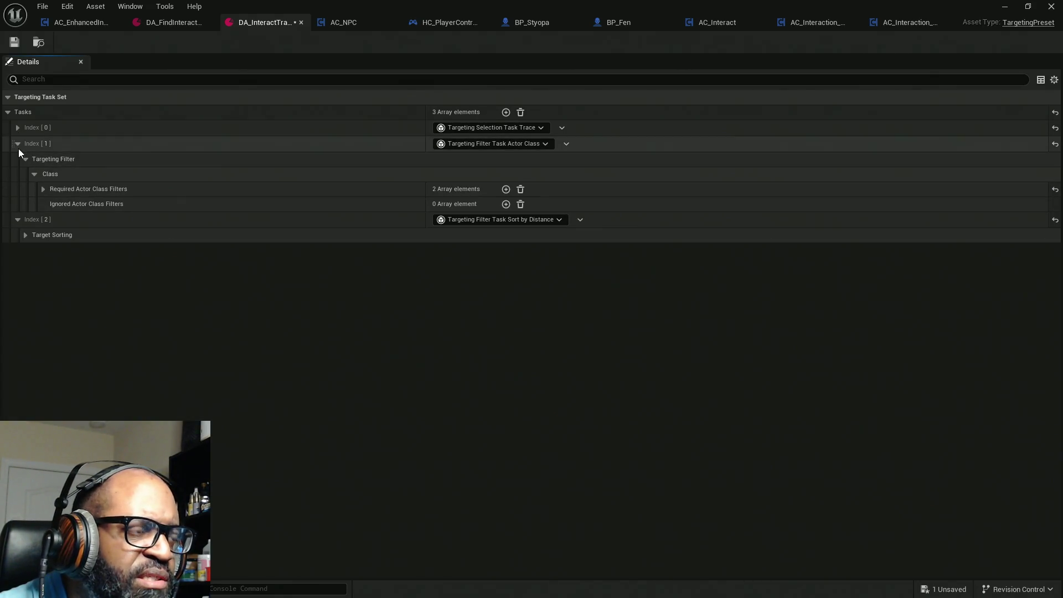
click(18, 144)
click(18, 161)
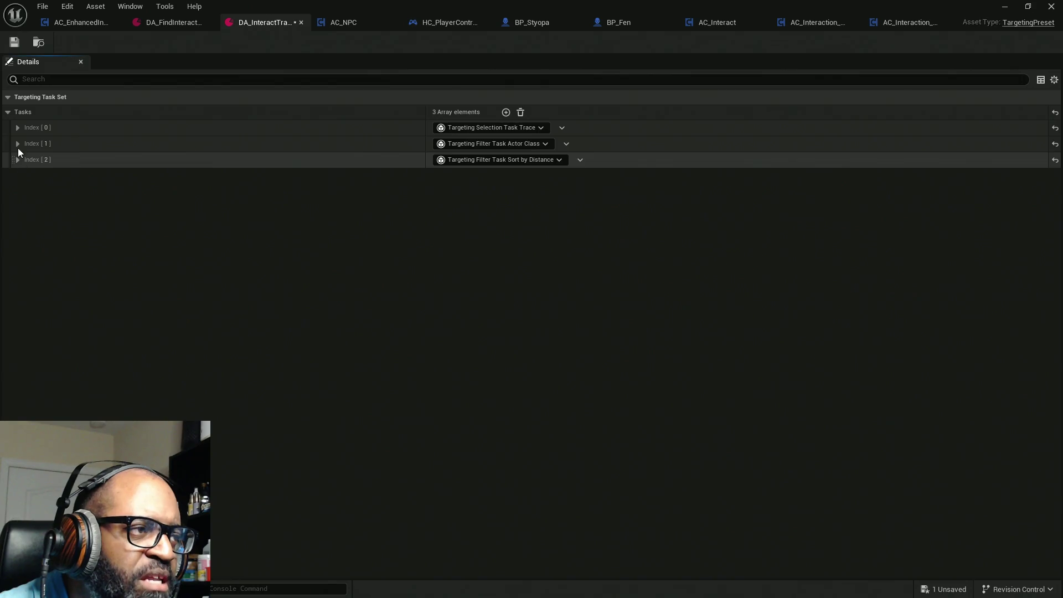
click(18, 158)
click(26, 175)
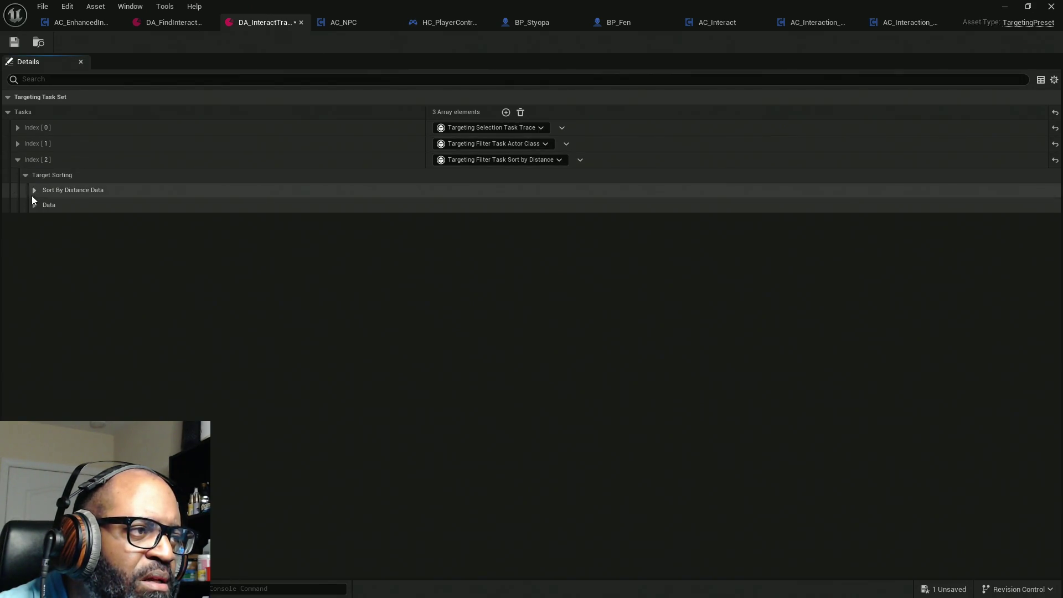
click(34, 205)
click(34, 190)
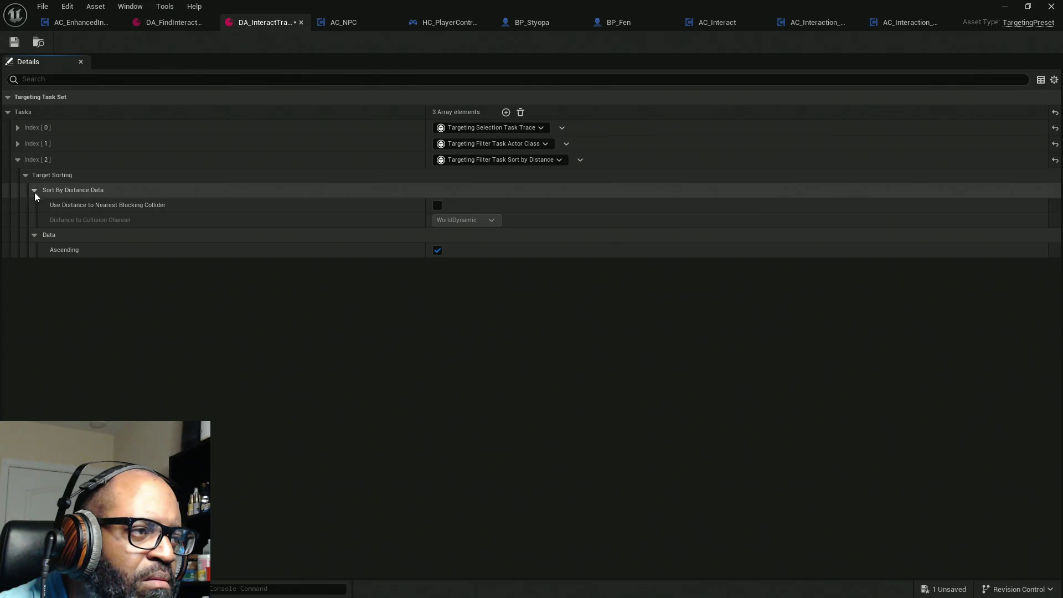
click(8, 113)
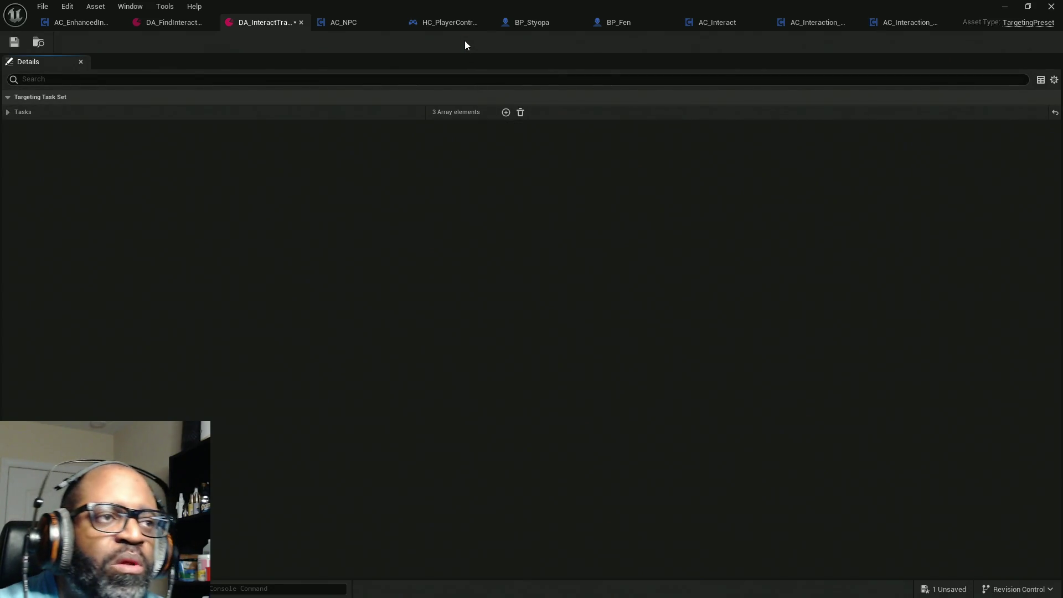
key(ctrl+s)
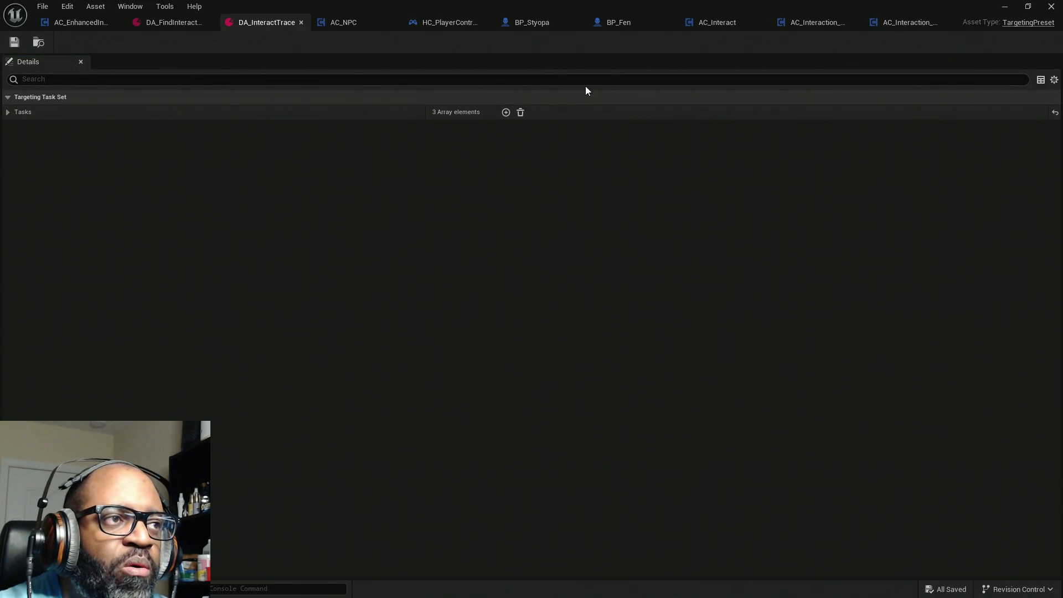
Go to AC_Interaction_CORE's event graph and open the Trace for Interact function.
click(826, 22)
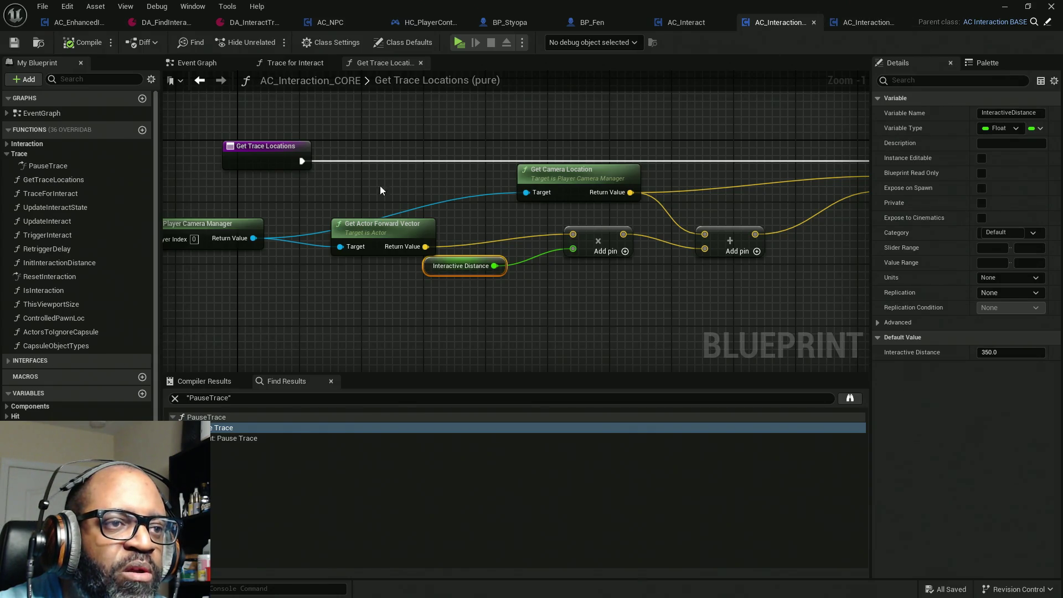
key(Home)
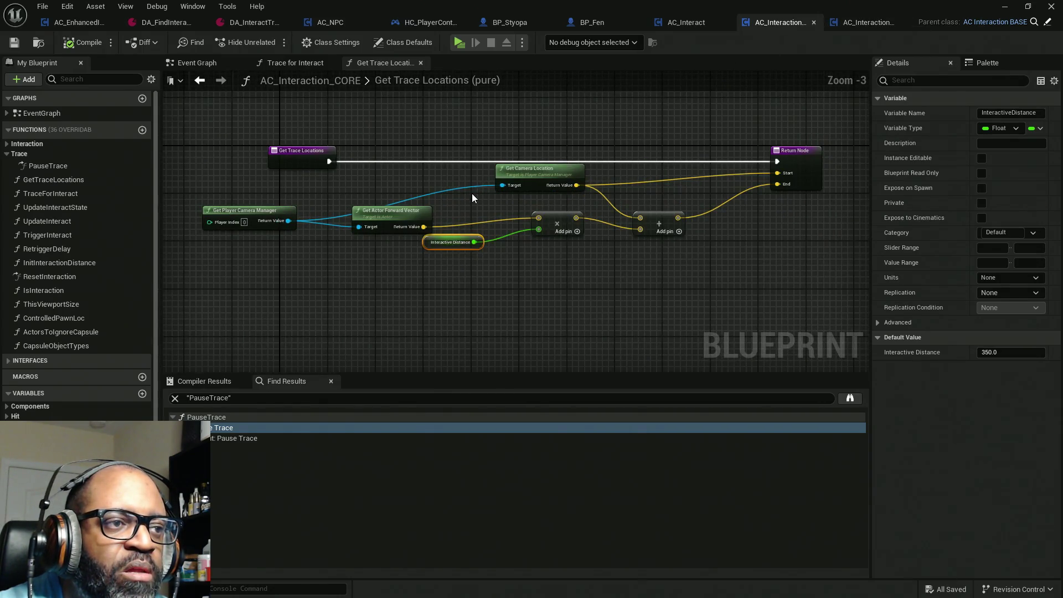
scroll(472, 195, down, 2)
scroll(472, 195, up, 2)
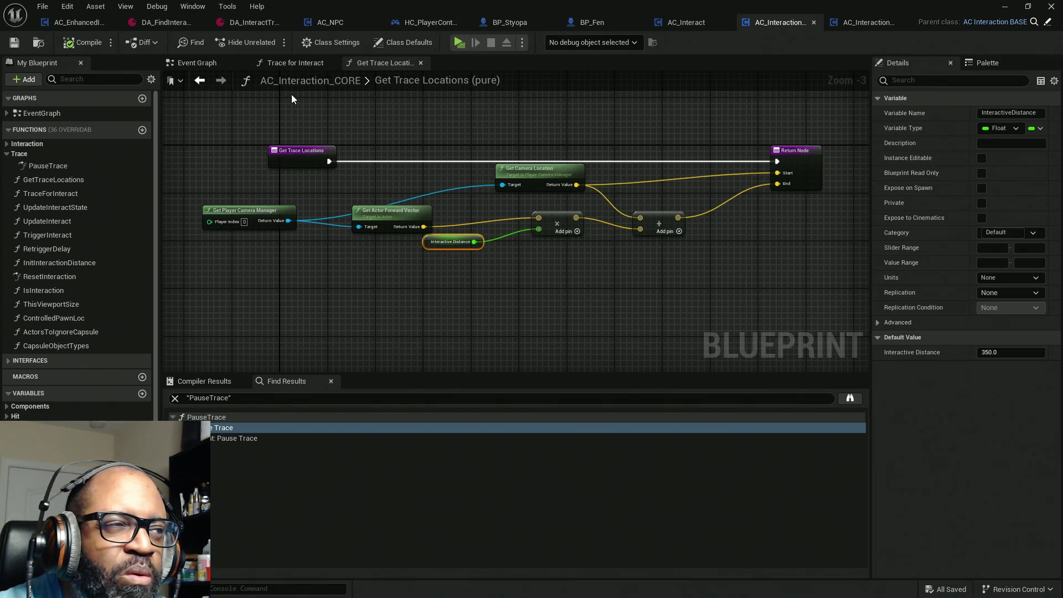
click(207, 66)
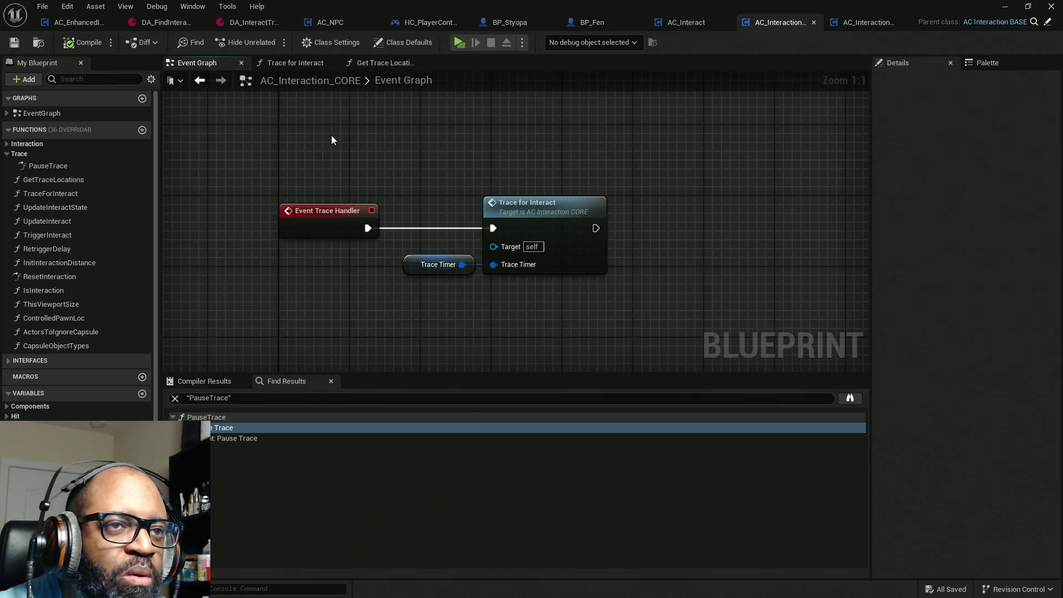
scroll(523, 197, down, 8)
scroll(523, 197, up, 4)
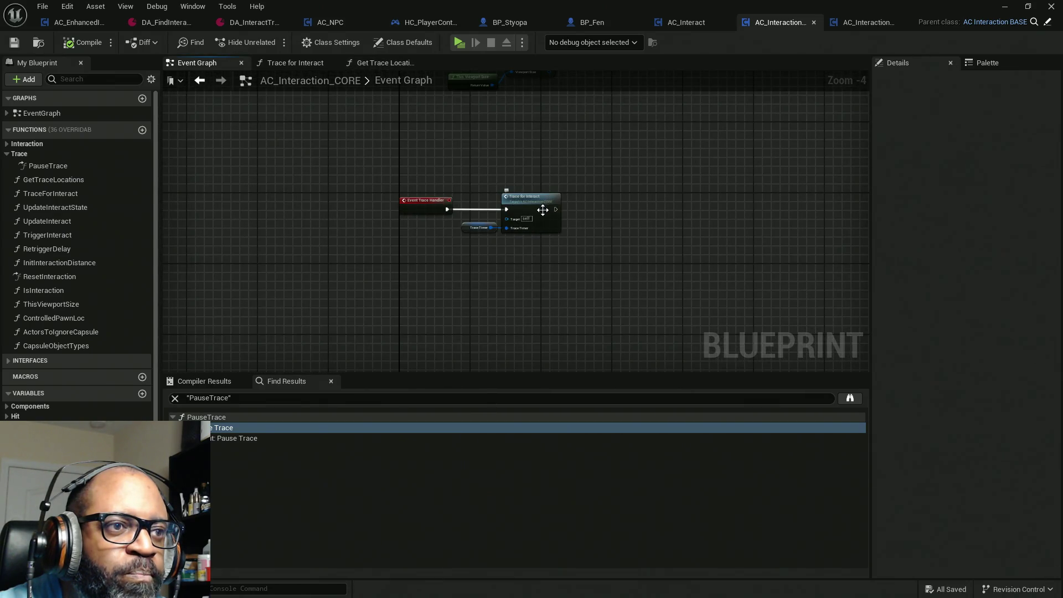
double_click(524, 197)
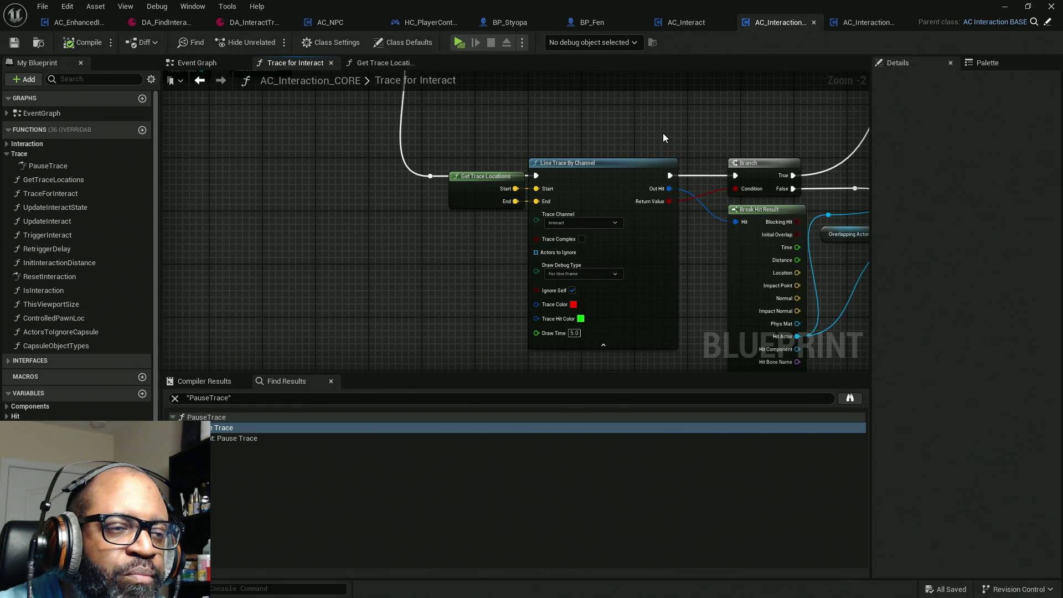
mouse_move(665, 135)
mouse_down()
mouse_move(742, 254)
mouse_move(515, 234)
mouse_move(902, 238)
mouse_move(607, 242)
mouse_up()
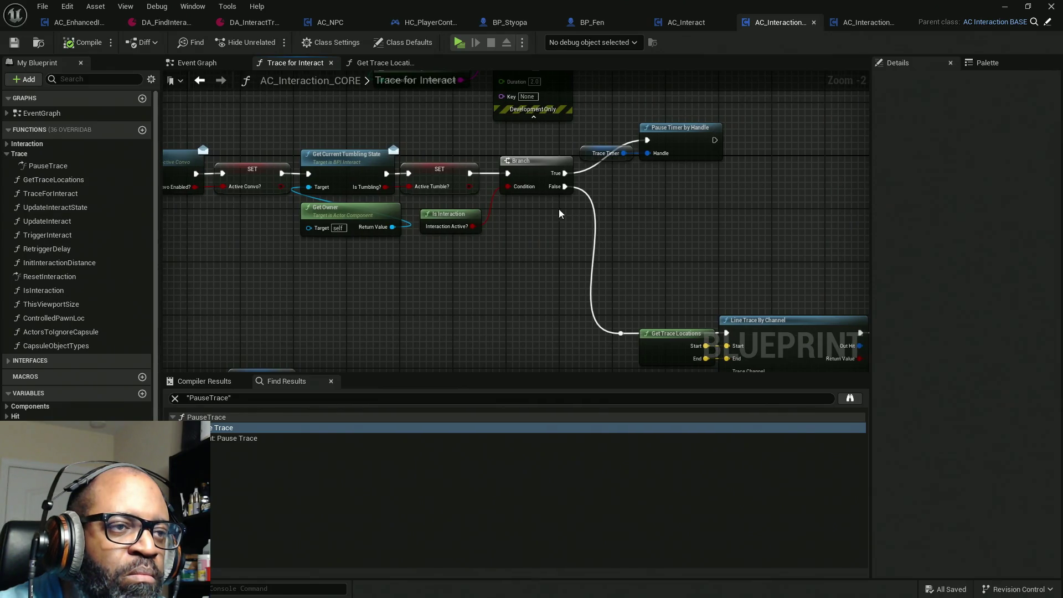
Break the Branch's incoming exec link and reconnect it from the Active Tumble SET node.
alt+click(509, 176)
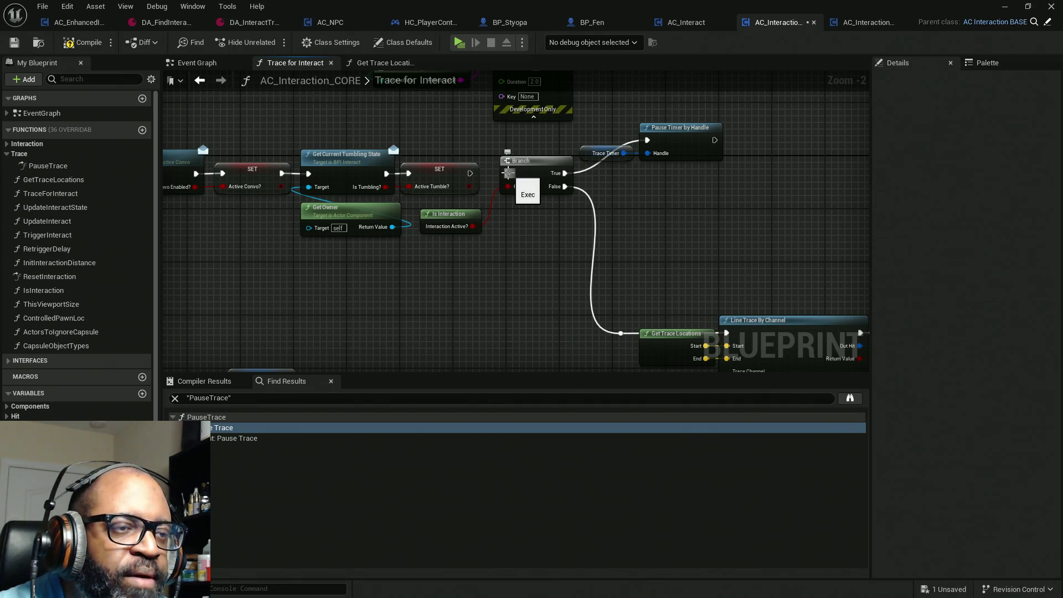
click(468, 176)
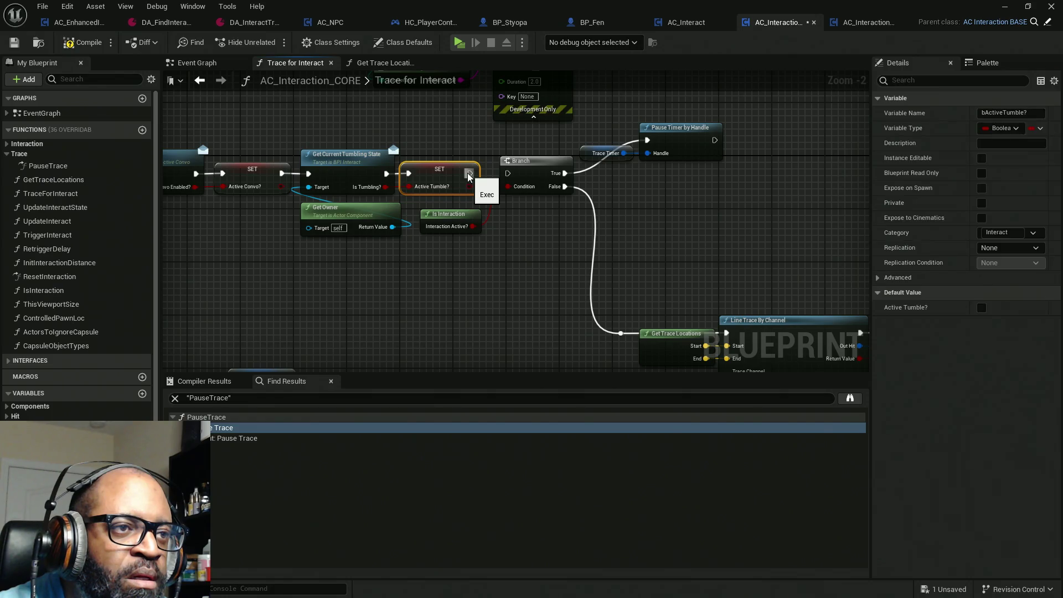
drag(468, 176, 507, 174)
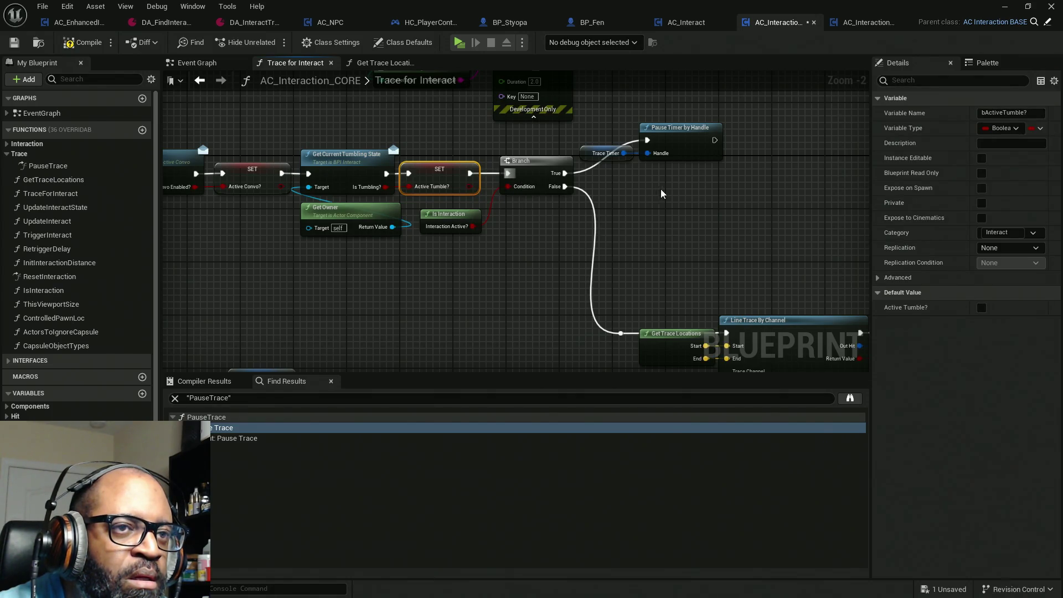
mouse_move(662, 194)
mouse_down()
mouse_move(596, 304)
mouse_move(607, 273)
mouse_move(655, 238)
mouse_move(813, 237)
mouse_up()
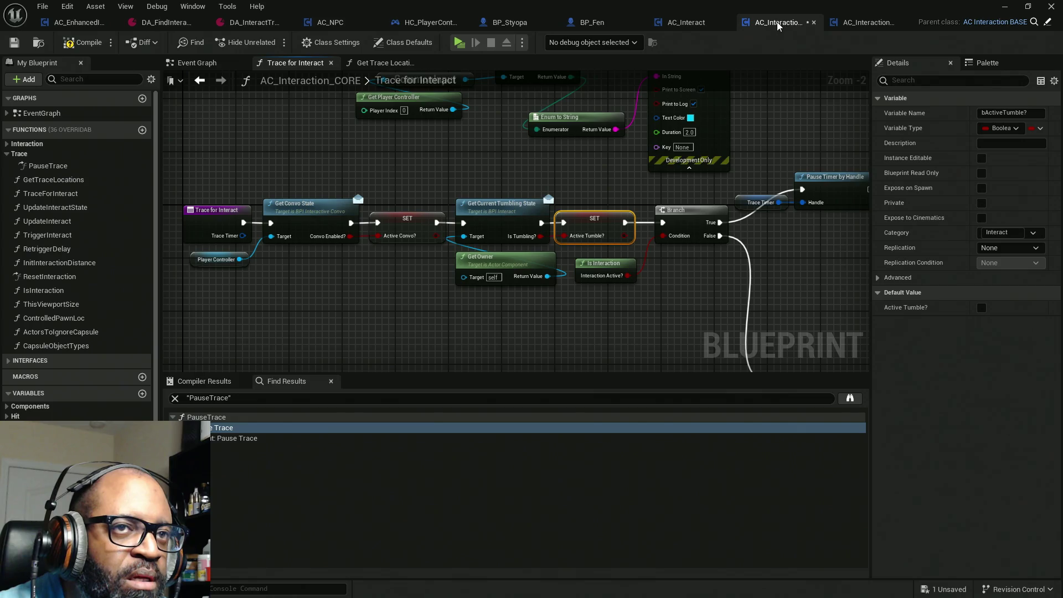
drag(761, 138, 659, 237)
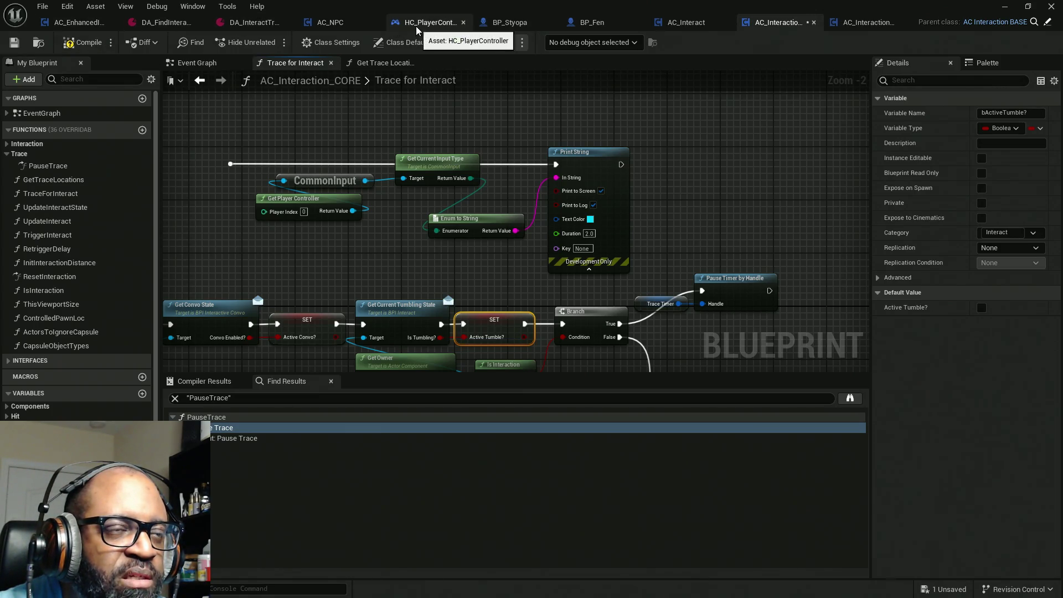
click(417, 25)
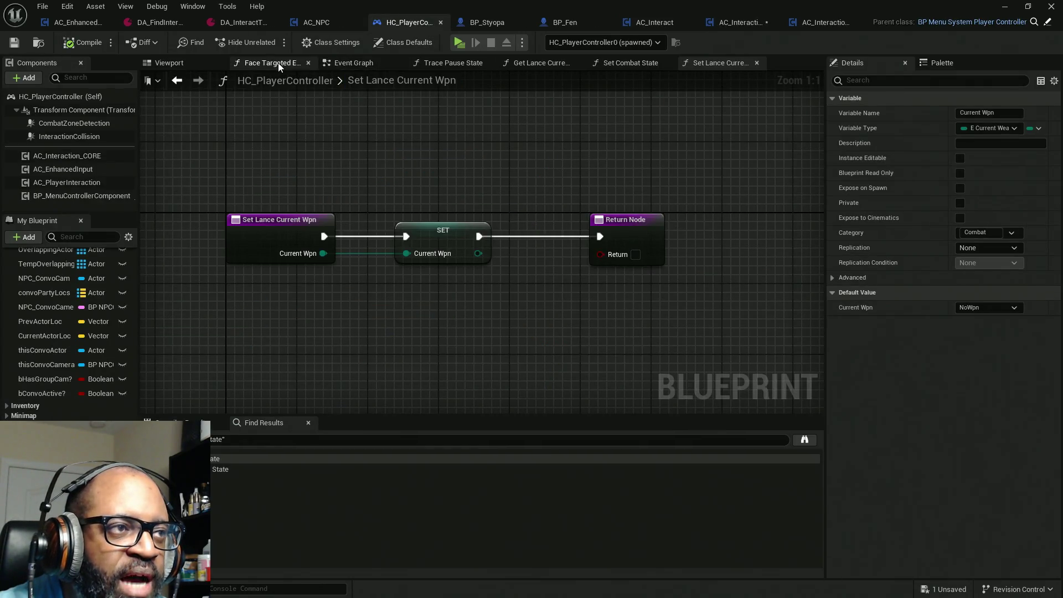
click(340, 61)
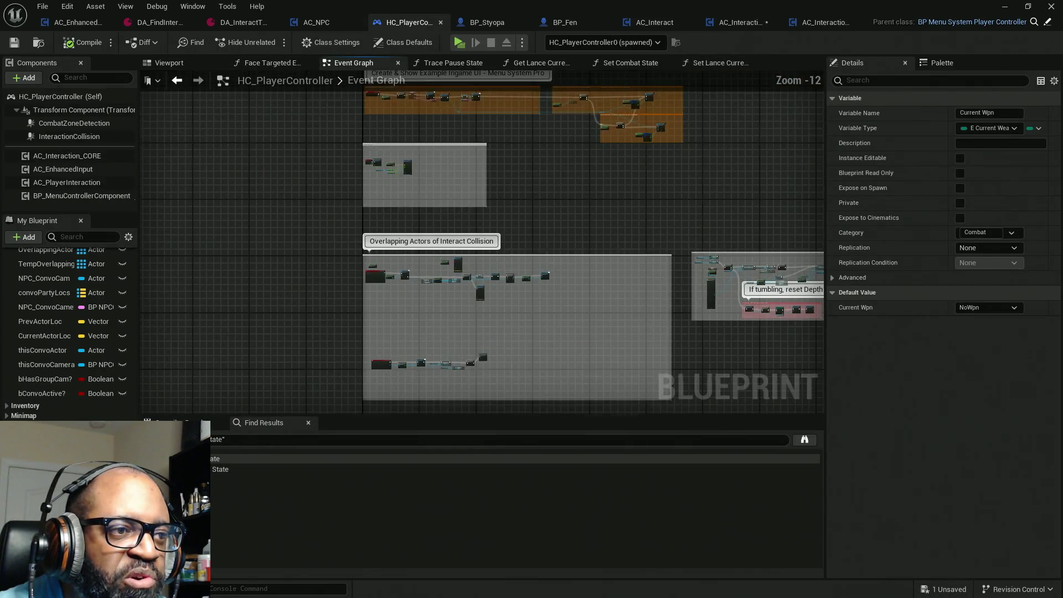
scroll(354, 188, up, 9)
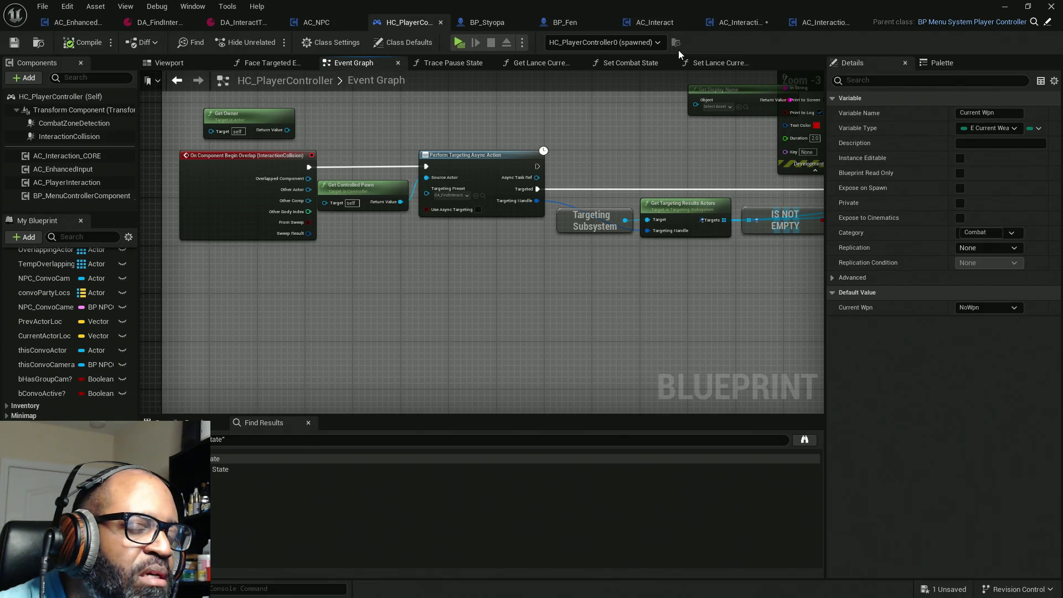
click(741, 24)
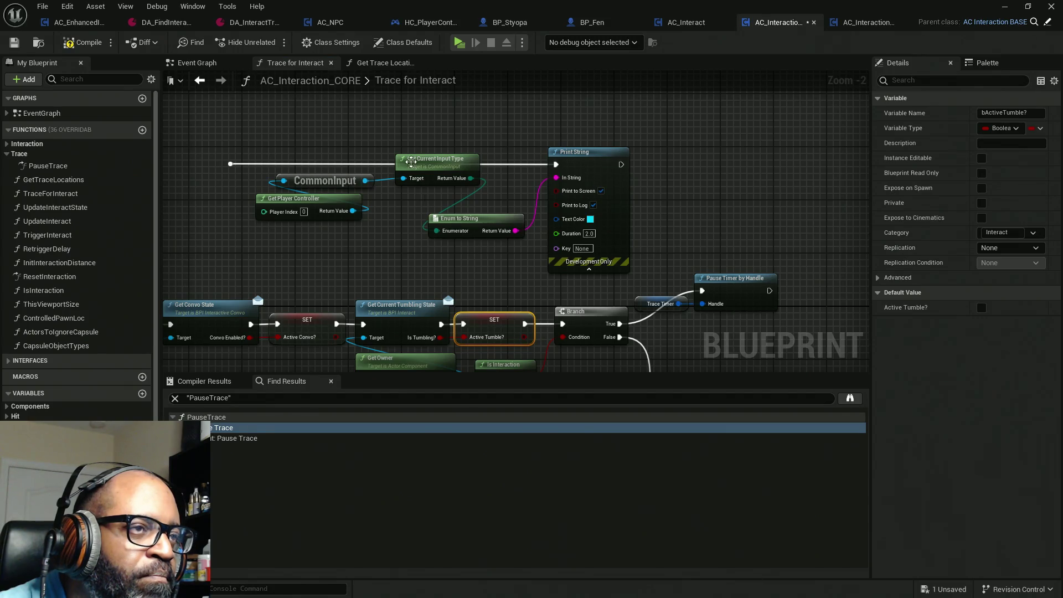
click(197, 63)
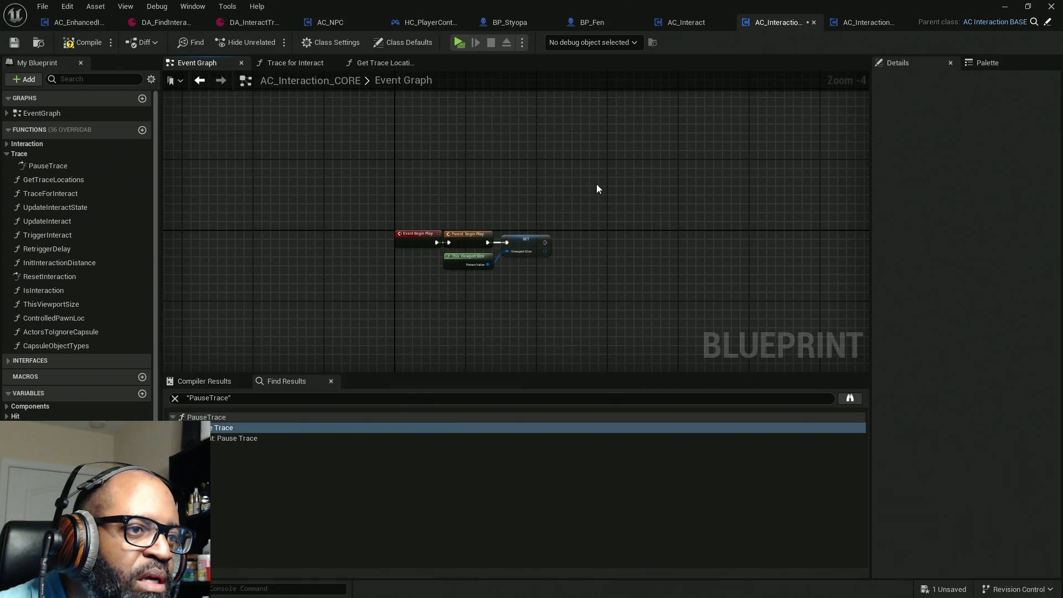
Search 'get' in the graph's action list and browse the Components and Interact variables.
drag(596, 184, 399, 323)
scroll(552, 257, up, 4)
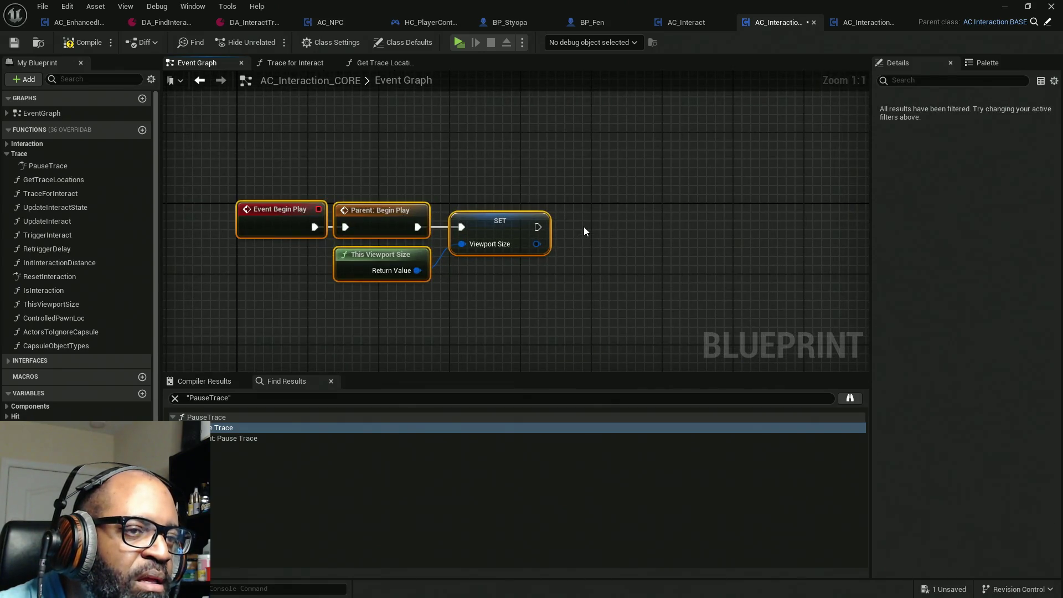
click(550, 268)
right_click(550, 268)
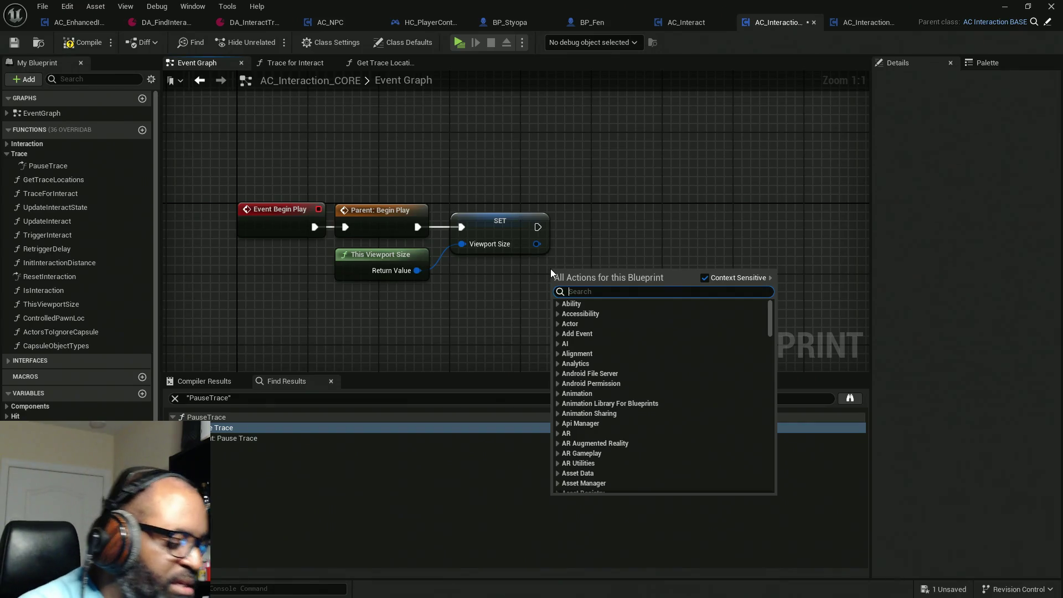
text(get)
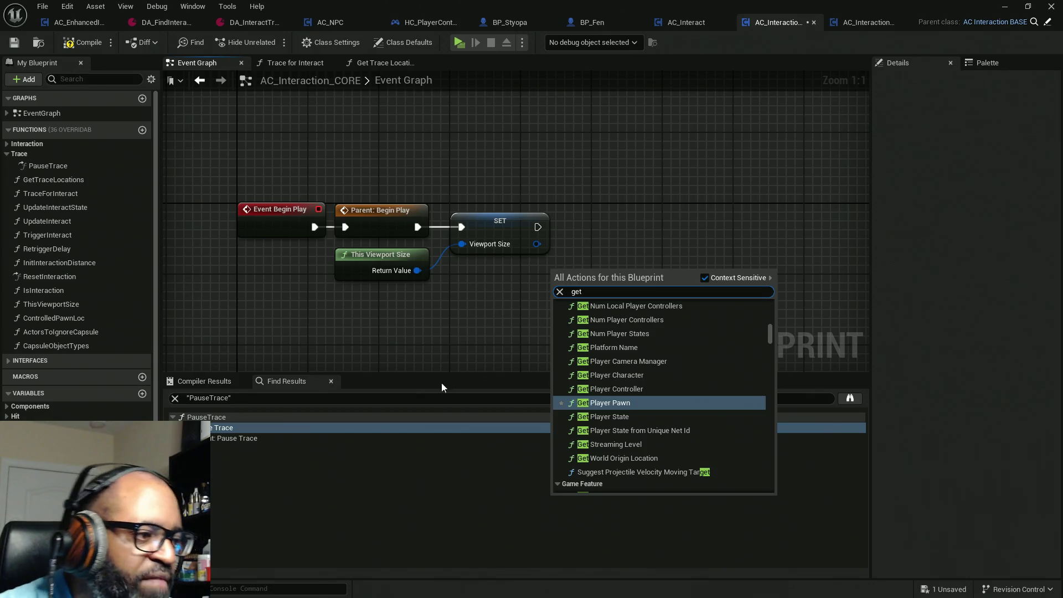
scroll(83, 387, down, 3)
scroll(77, 332, down, 2)
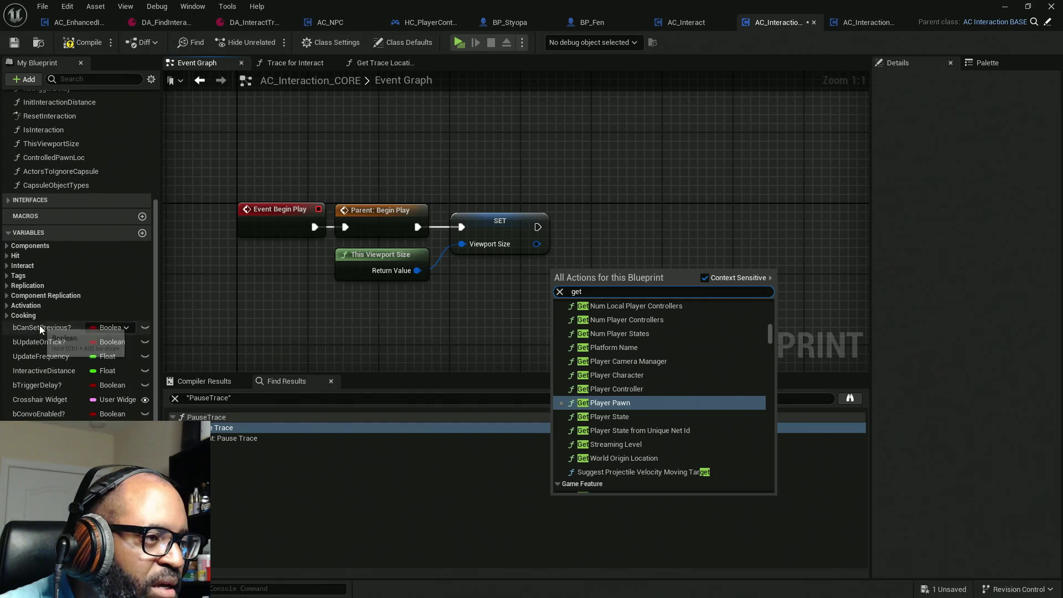
scroll(33, 310, up, 1)
click(8, 264)
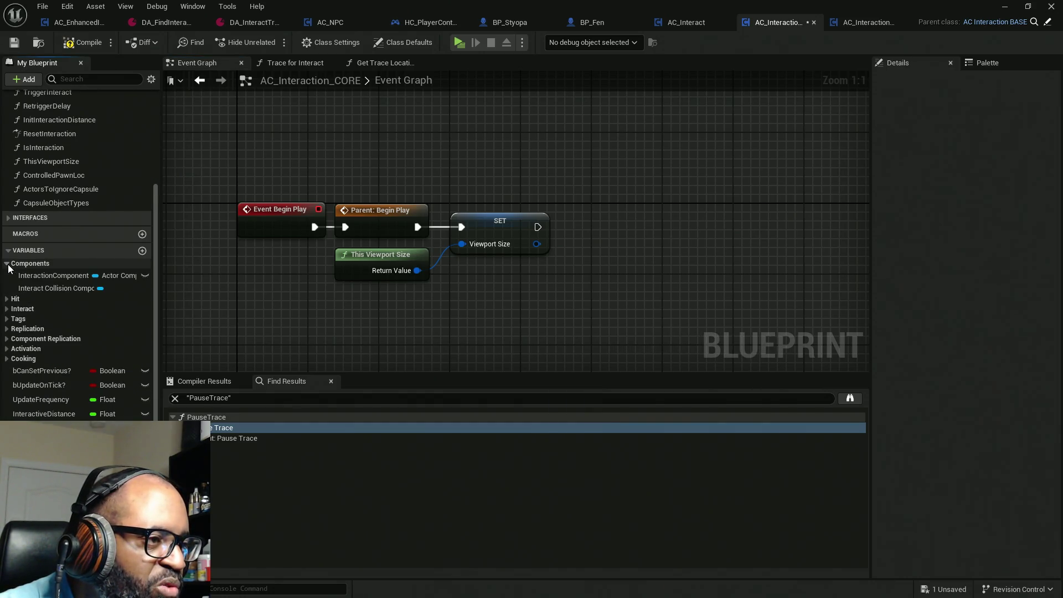
click(7, 264)
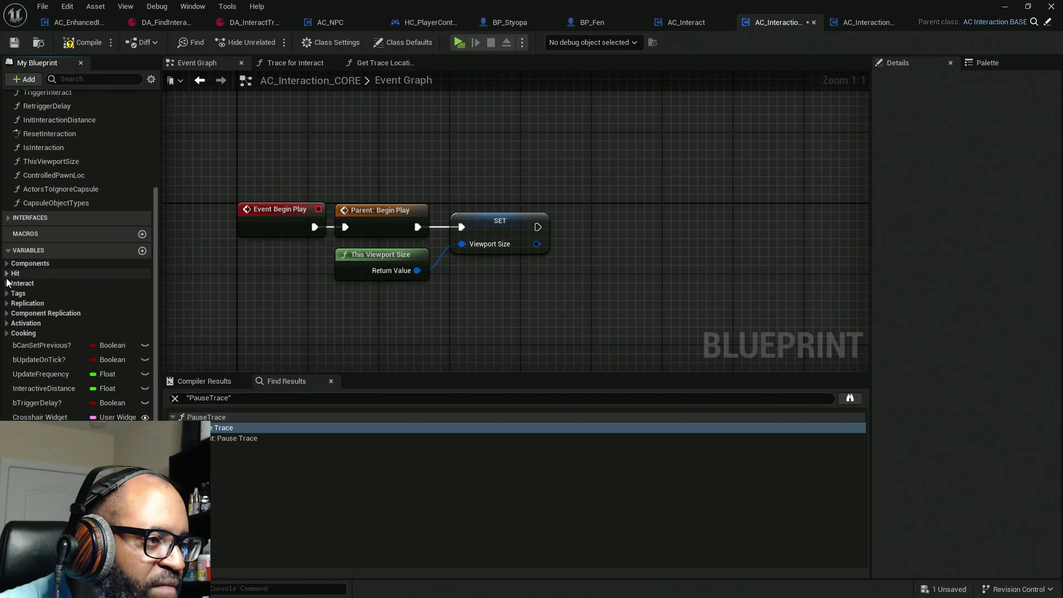
click(8, 284)
click(8, 283)
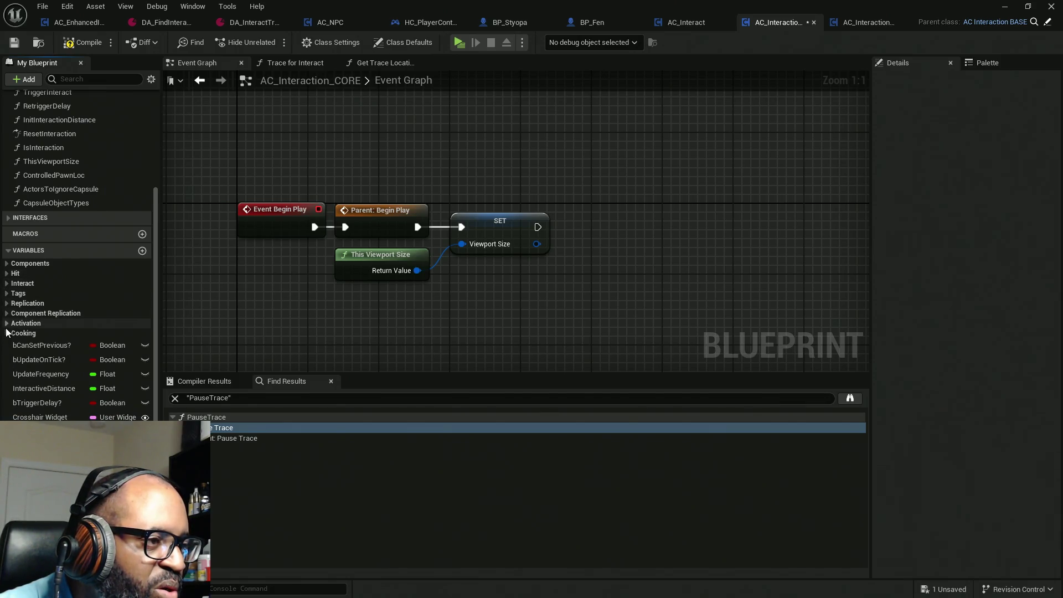
Add a Get Owner node via 'get owner' and move it beside the SET node.
right_click(566, 297)
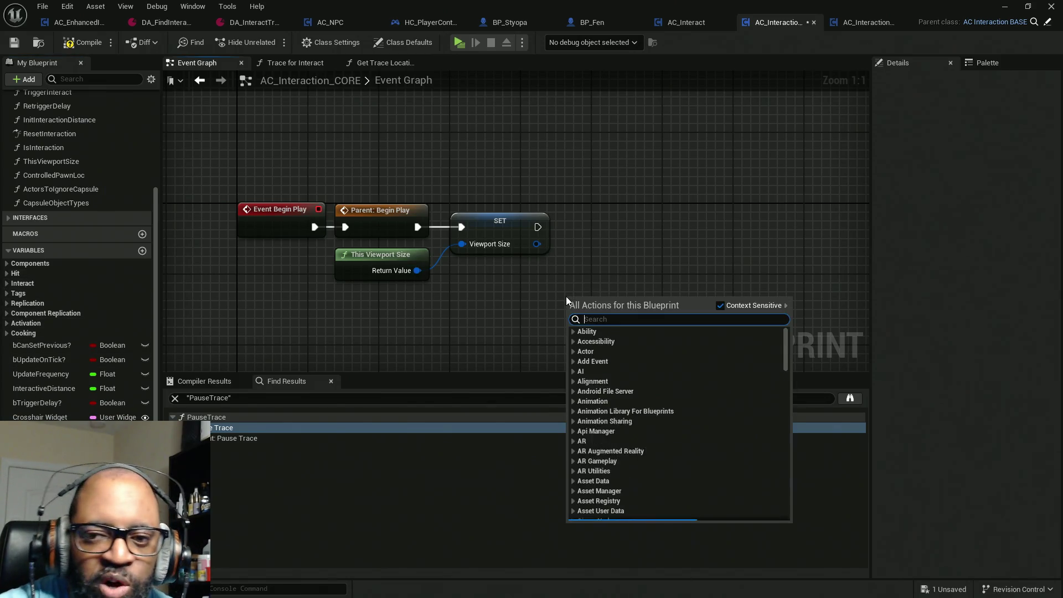
text(get owner)
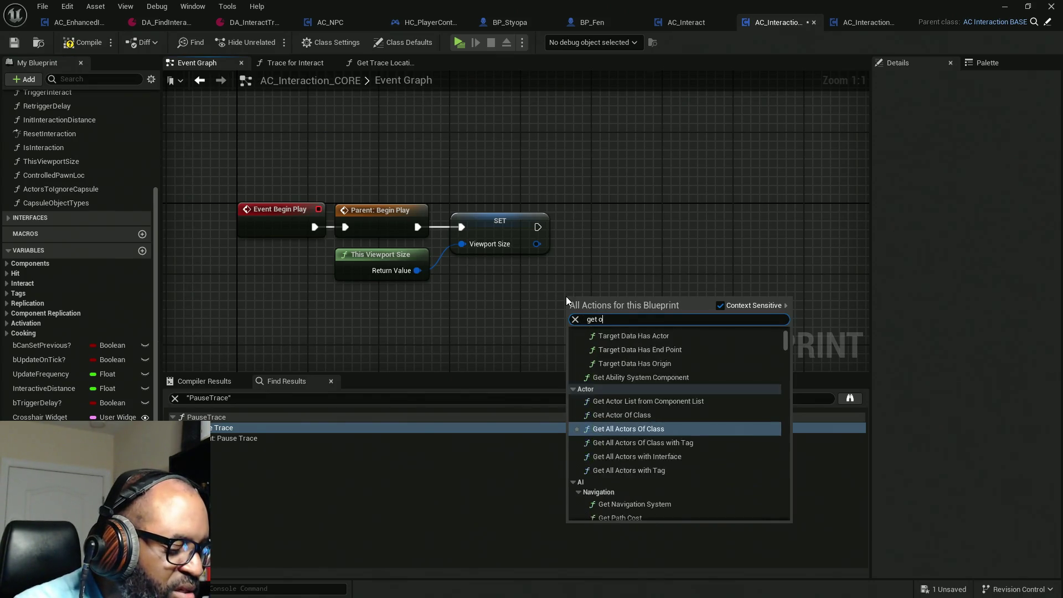
key(Return)
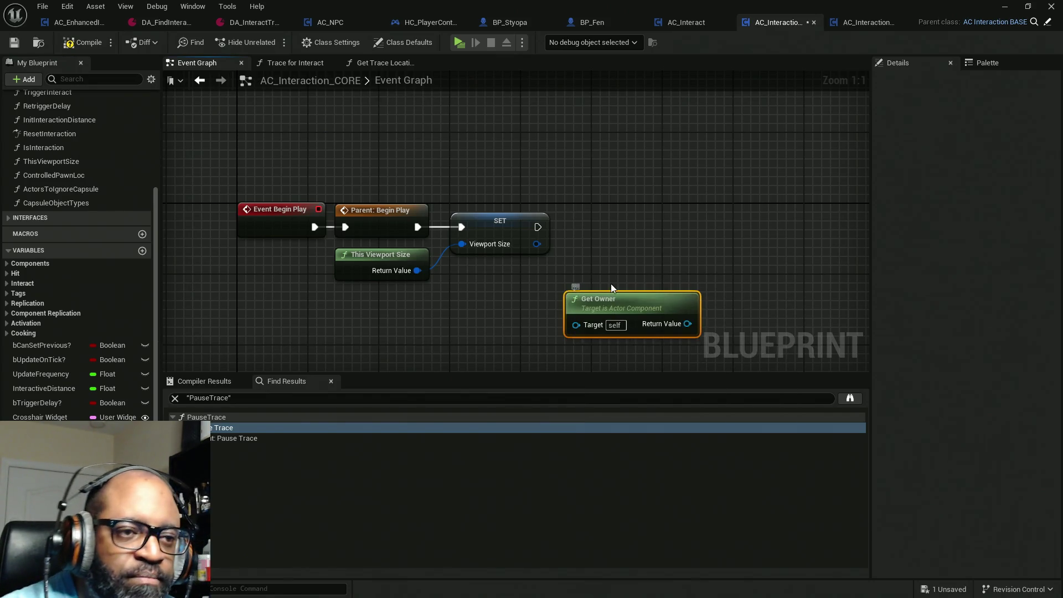
mouse_move(602, 286)
mouse_down()
mouse_move(517, 271)
mouse_move(492, 284)
mouse_up()
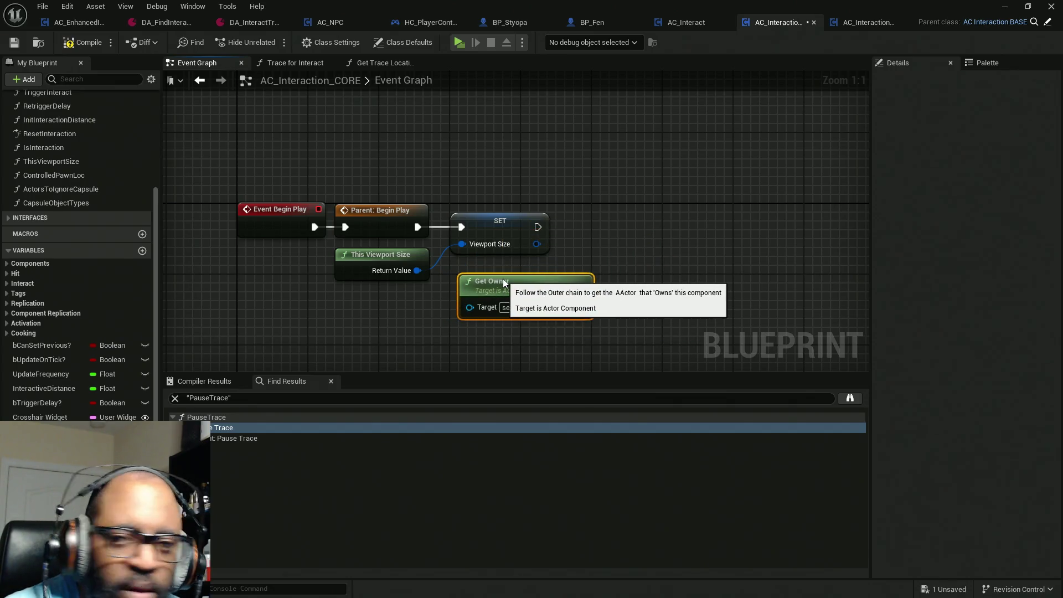
Find 'castto HC_Player' in the Palette and drag a Cast To HC_PlayerController node onto the graph.
drag(597, 274, 538, 270)
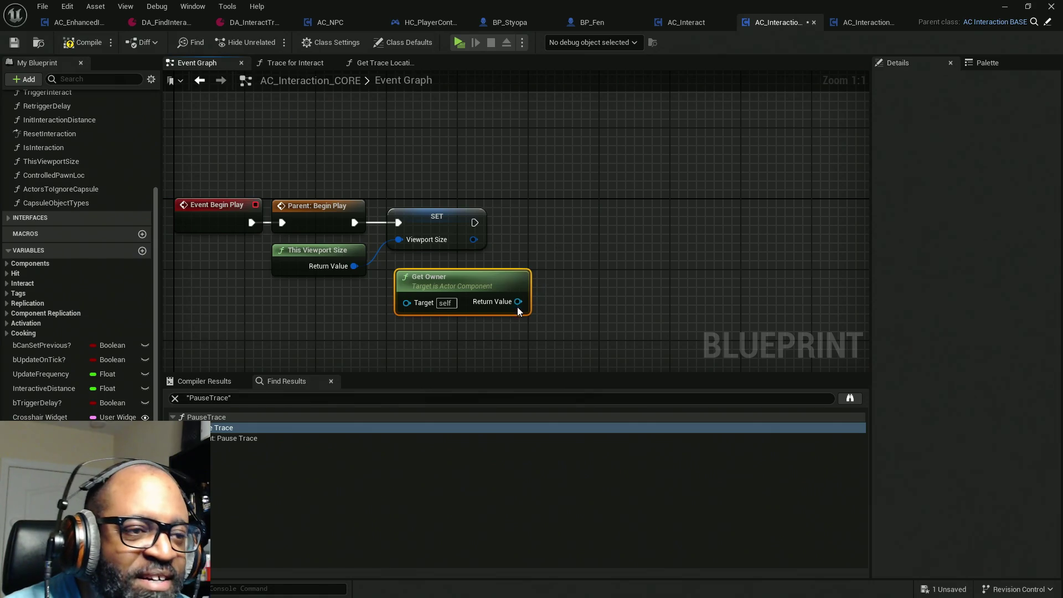
drag(517, 307, 590, 230)
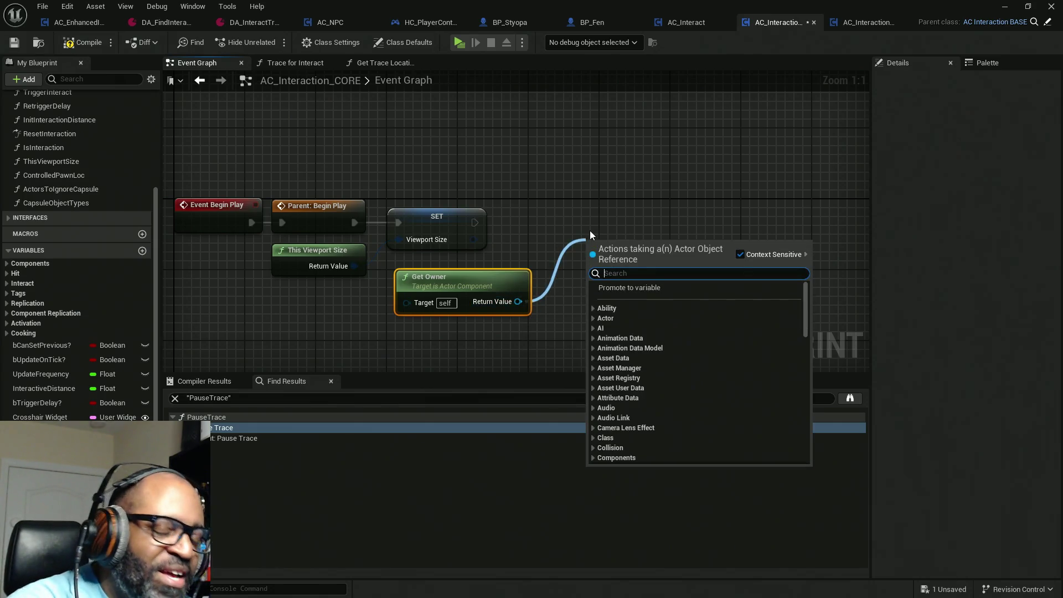
text(castt)
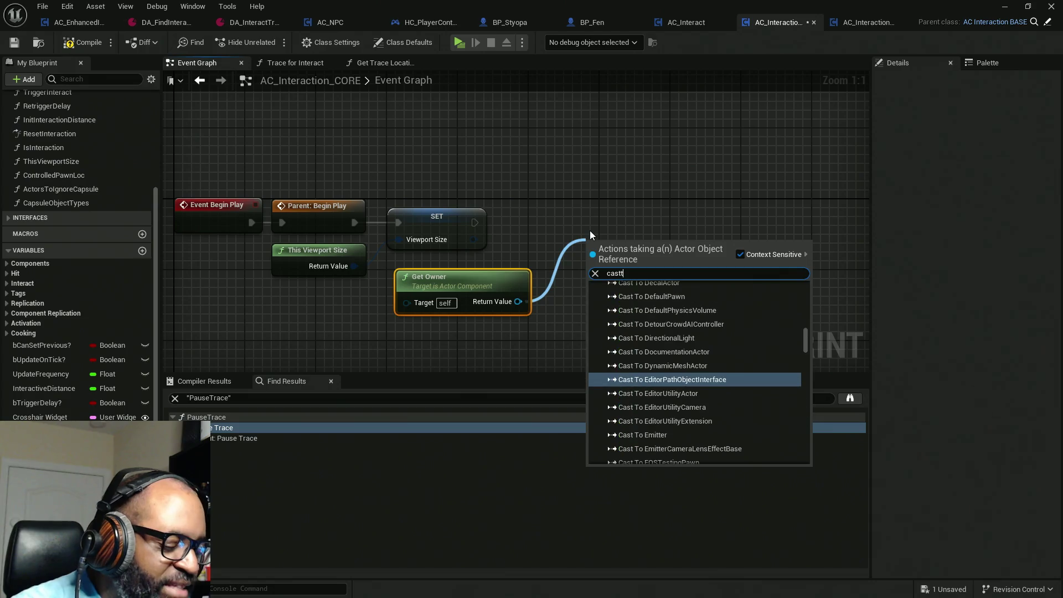
text(o)
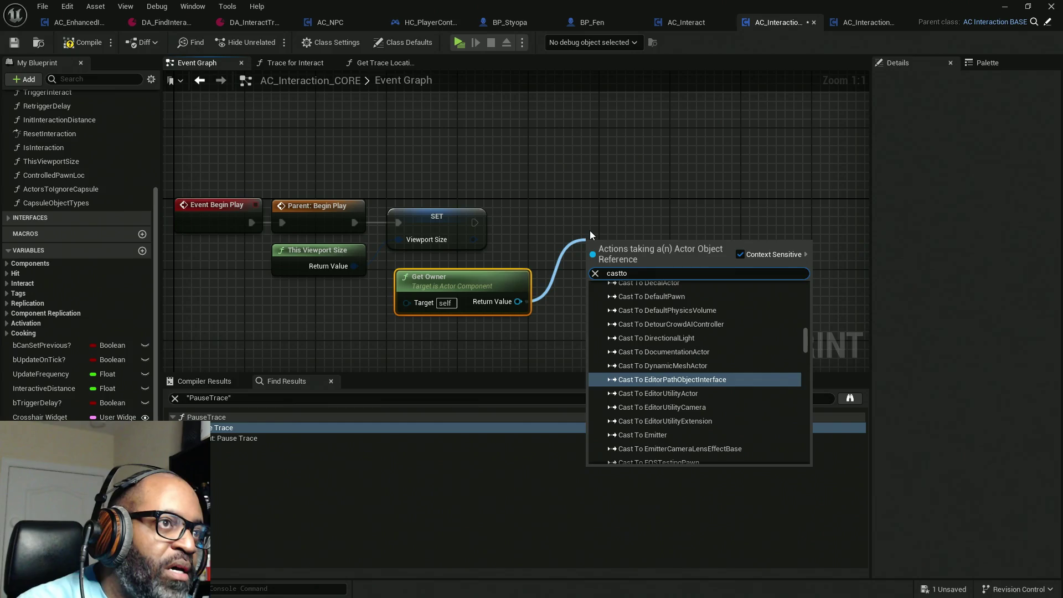
text( HC_)
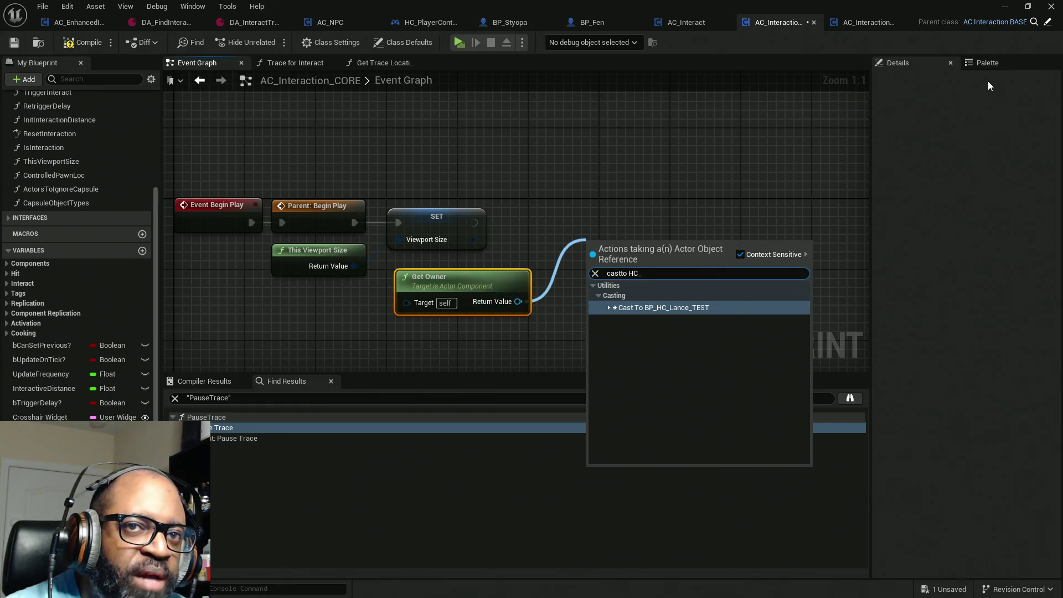
click(981, 64)
click(924, 278)
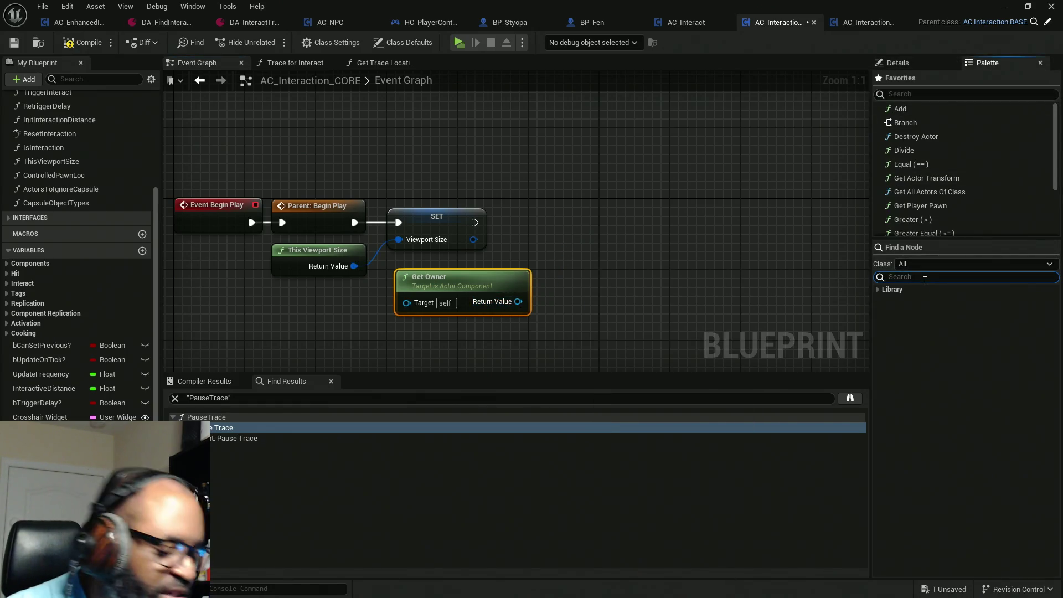
text(castto)
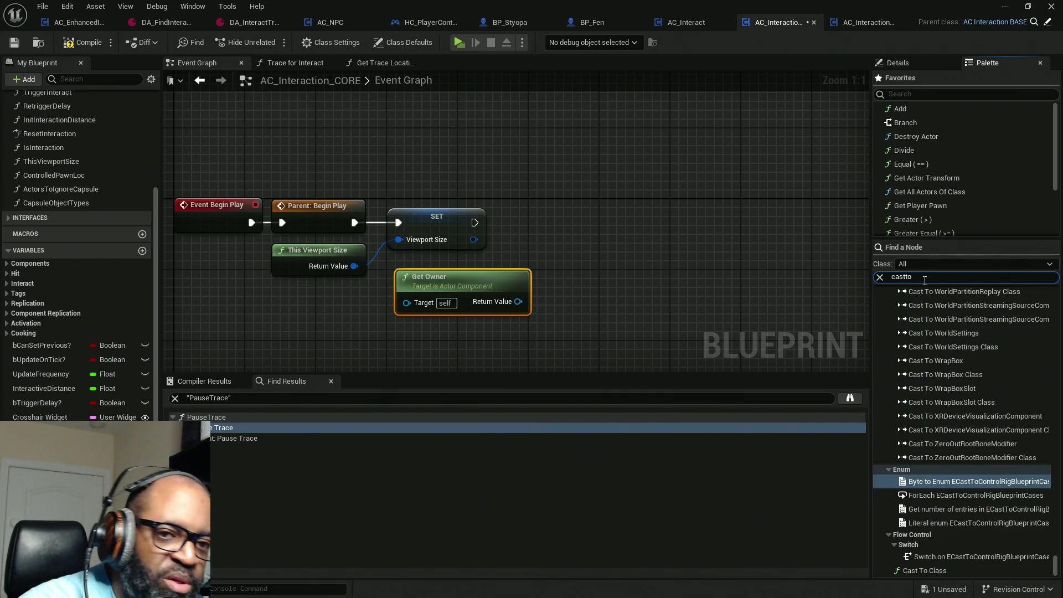
text( HC_)
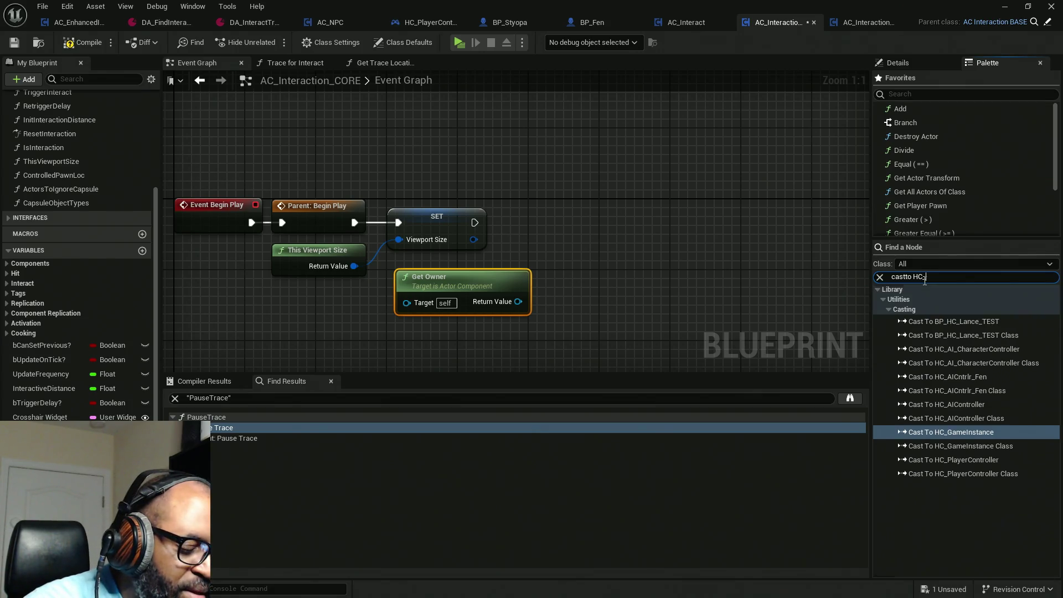
text(Player)
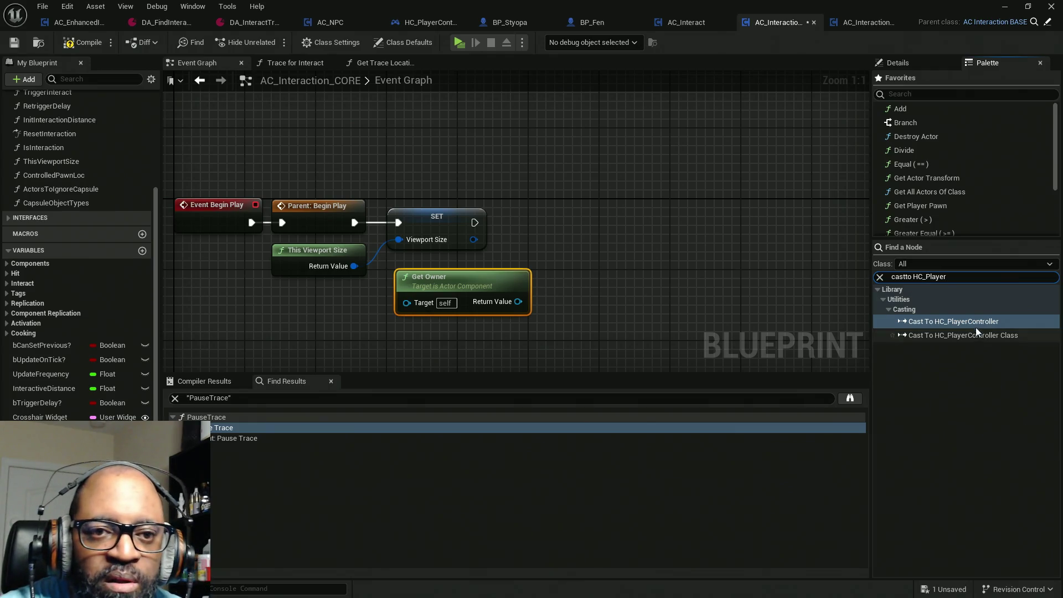
mouse_move(950, 324)
mouse_down()
mouse_move(528, 213)
mouse_move(556, 211)
mouse_up()
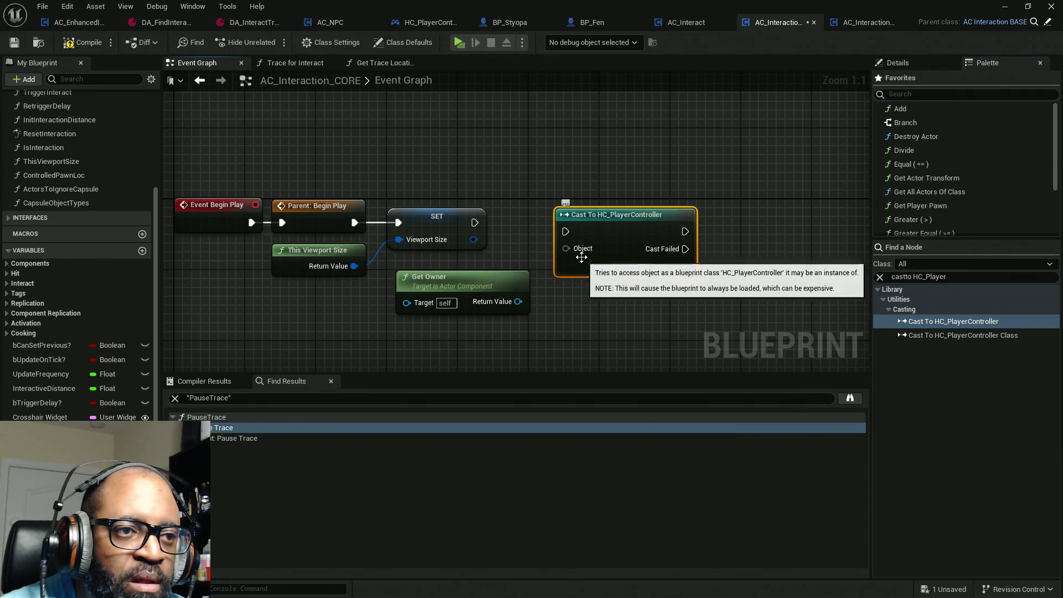
Feed Get Owner into the cast's Object input and run the cast after setting Viewport Size.
mouse_move(566, 248)
mouse_down()
mouse_move(546, 296)
mouse_move(518, 301)
mouse_up()
mouse_move(475, 222)
mouse_down()
mouse_move(565, 231)
mouse_move(580, 217)
mouse_up()
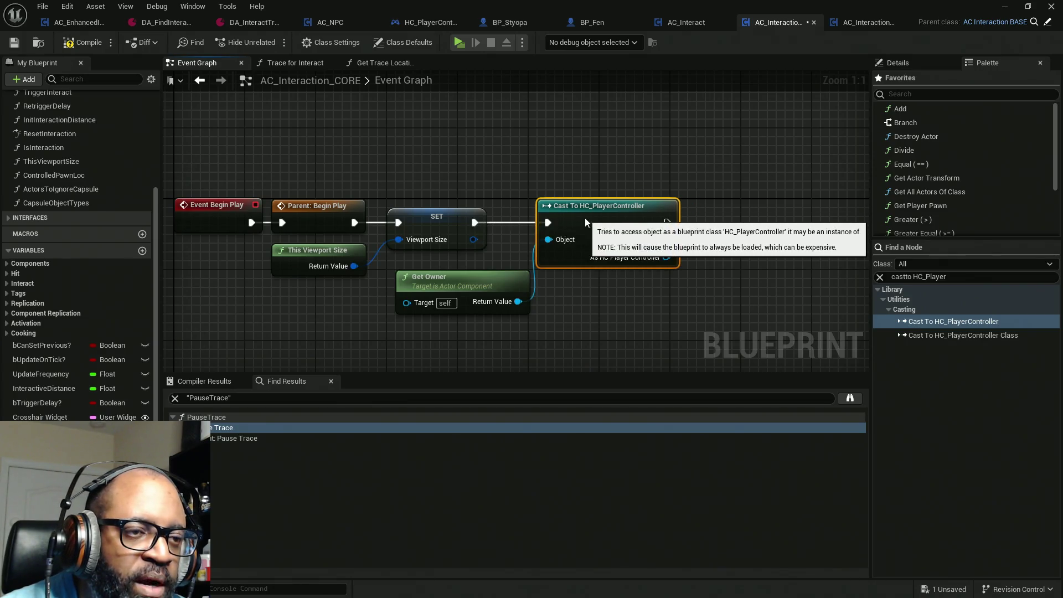
drag(656, 300, 445, 289)
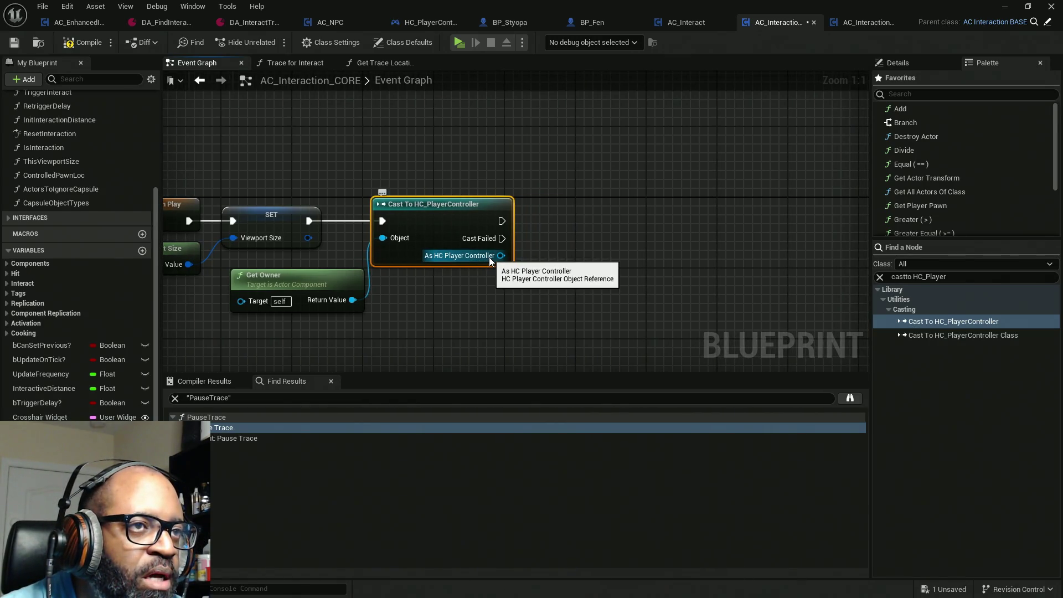
Promote the cast's As HC Player Controller output to a variable, then view HC_PlayerController's components.
mouse_move(489, 256)
mouse_down()
mouse_move(587, 253)
mouse_move(601, 241)
mouse_move(580, 221)
mouse_move(488, 225)
mouse_move(564, 263)
mouse_up()
click(623, 301)
click(446, 161)
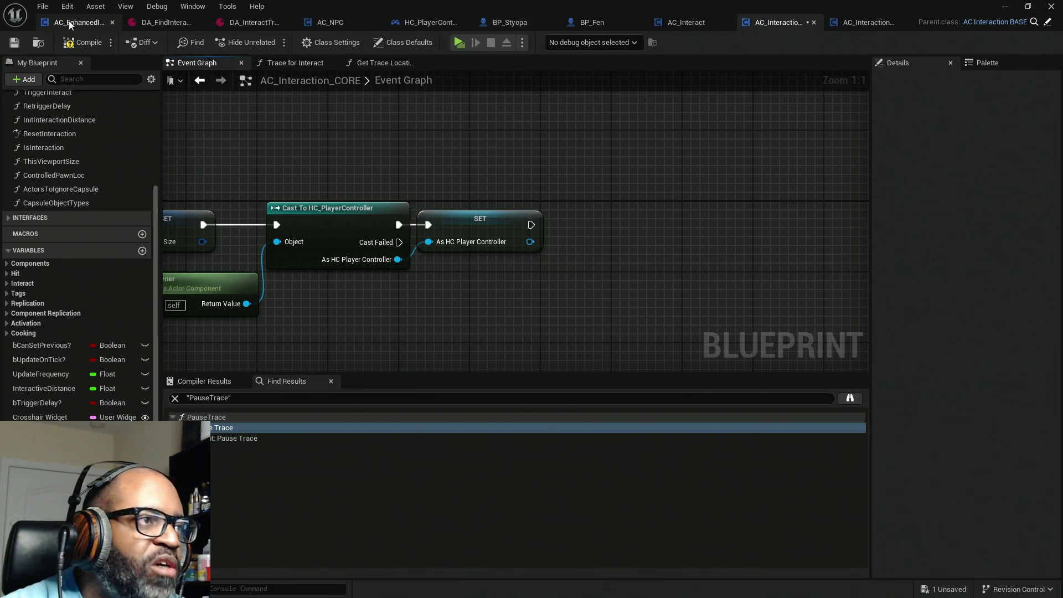
click(429, 21)
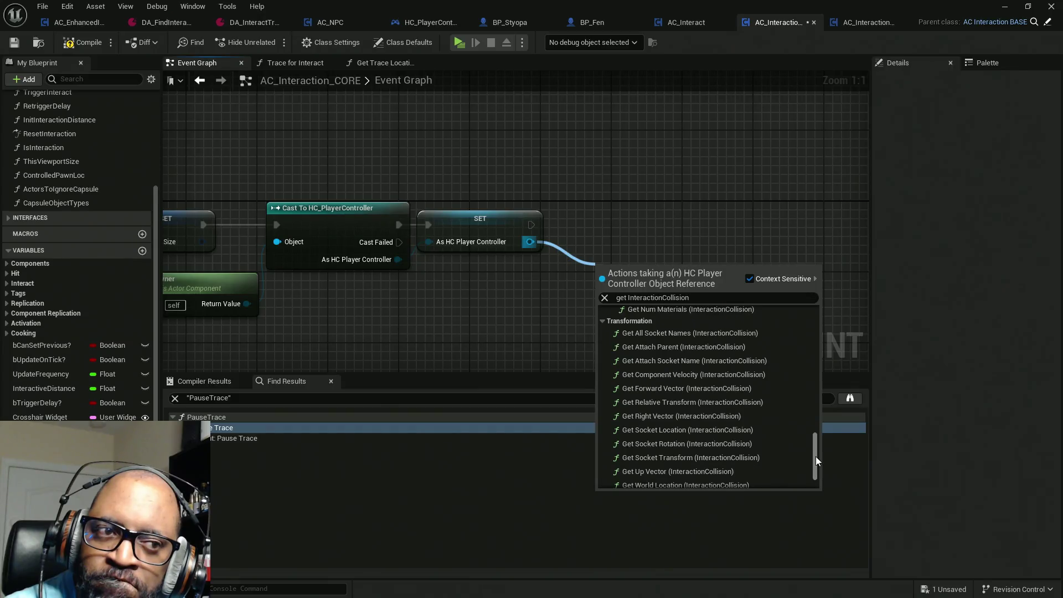
Add an Interaction Collision getter from the cast's HC Player Controller output via 'get InteractionCollision', undoing a stray capsule node.
drag(815, 457, 815, 468)
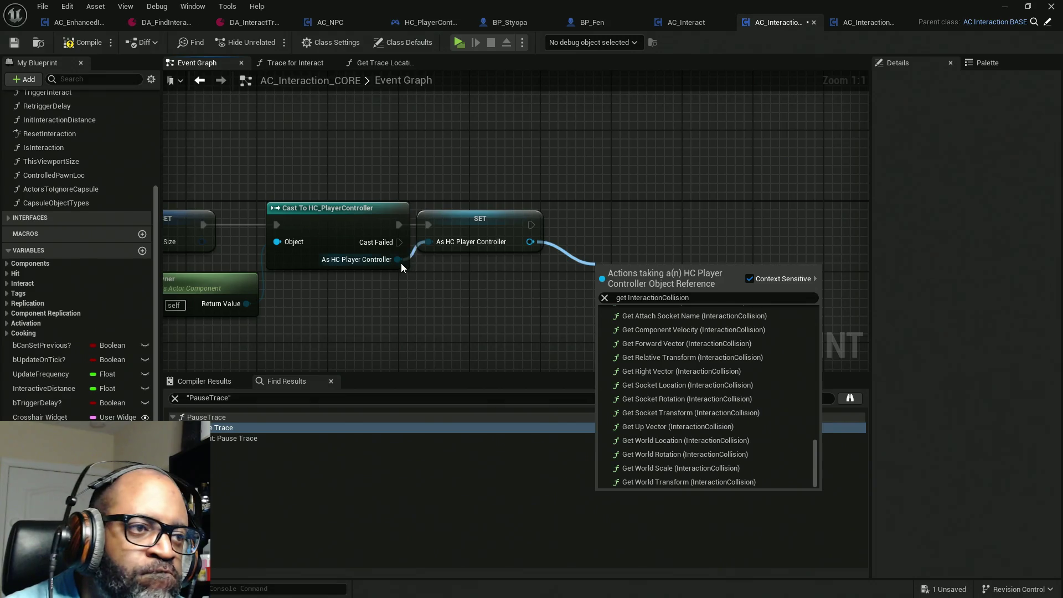
drag(398, 260, 507, 323)
text(InteractionCollision)
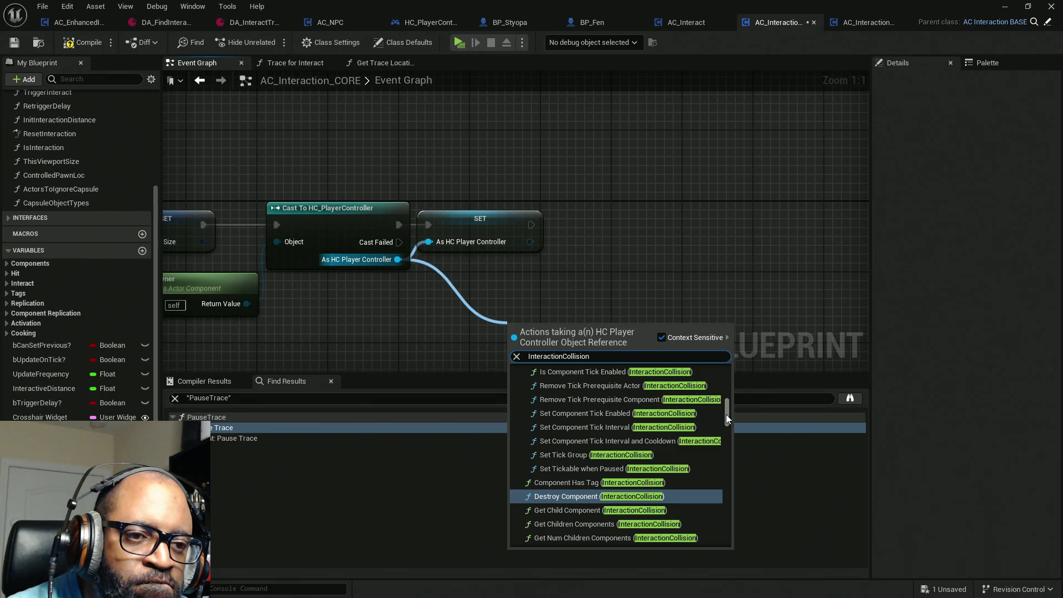
scroll(726, 414, down, 3)
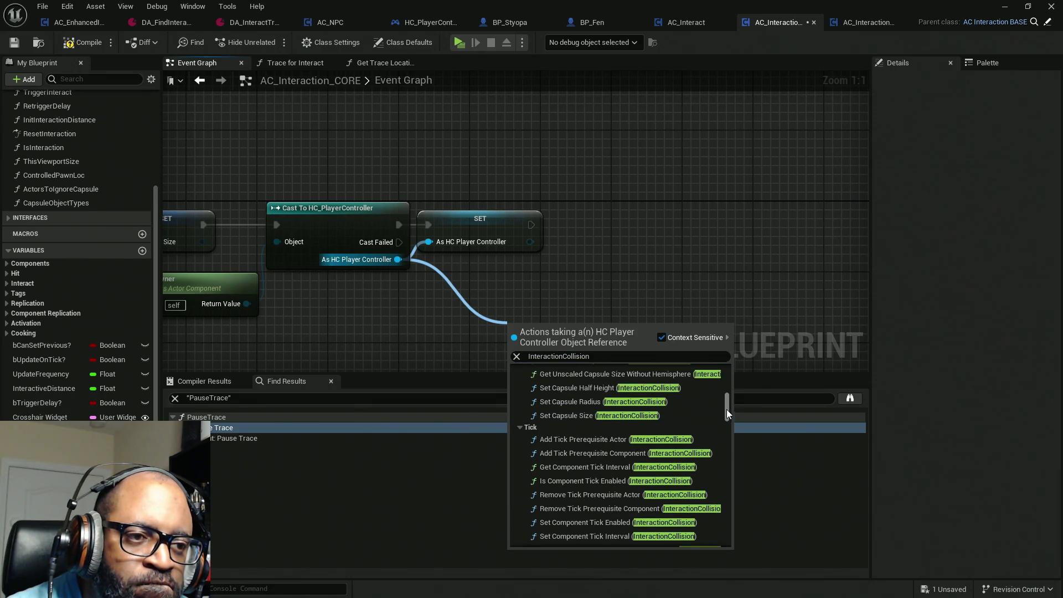
mouse_move(726, 409)
mouse_down()
mouse_move(733, 550)
mouse_move(735, 510)
mouse_up()
click(667, 354)
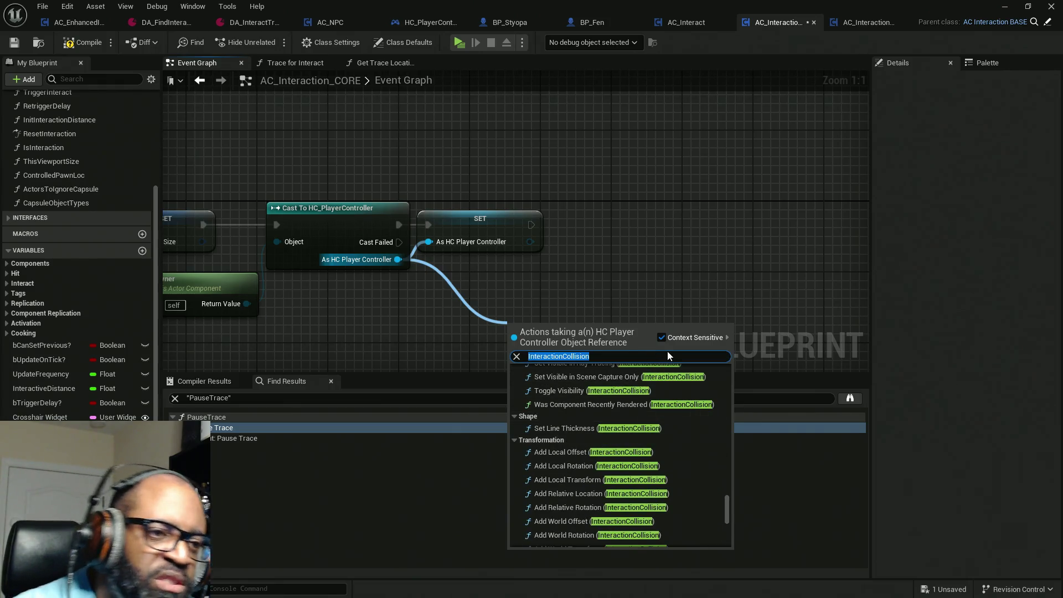
key(Home)
text(get)
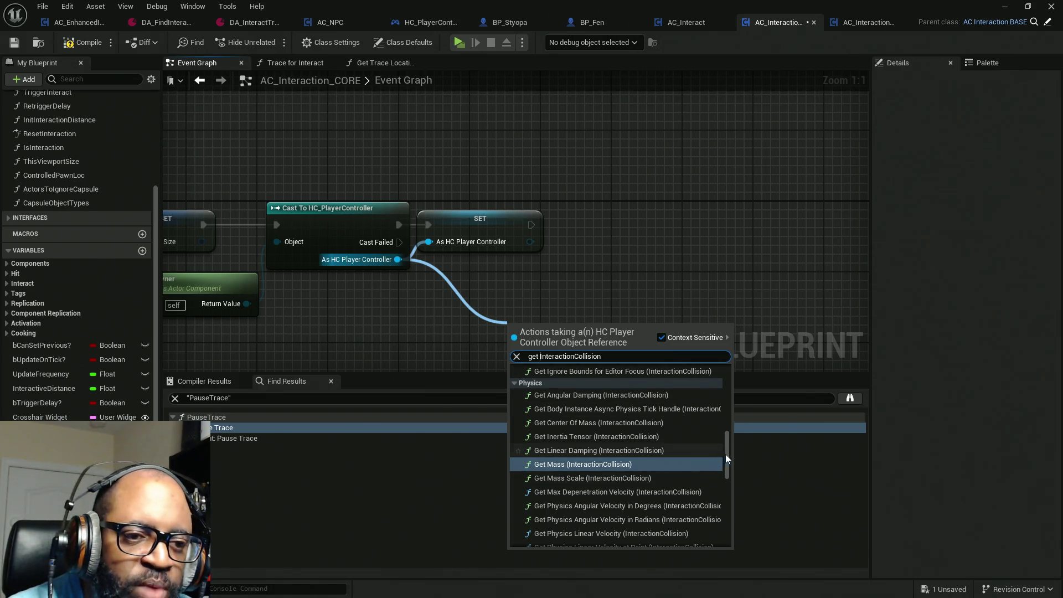
mouse_move(726, 452)
mouse_down()
mouse_move(725, 381)
mouse_move(722, 411)
mouse_up()
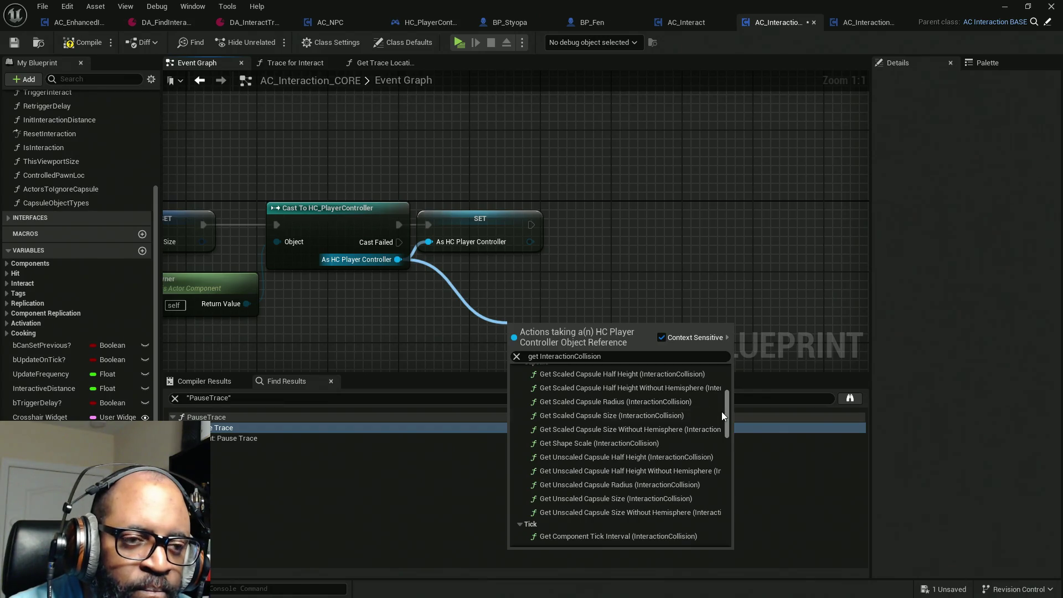
click(666, 376)
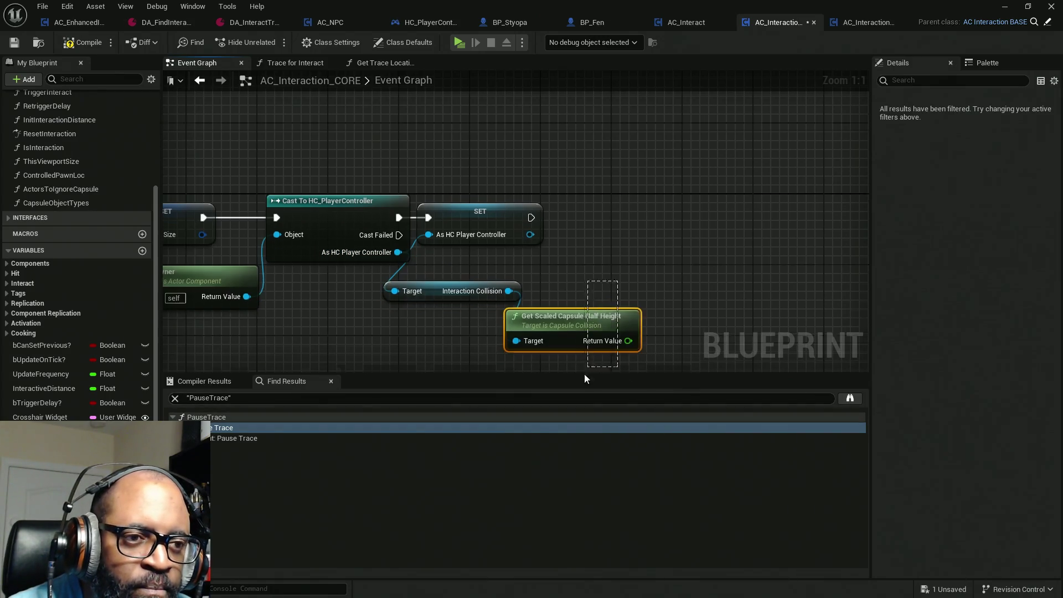
key(ctrl+z)
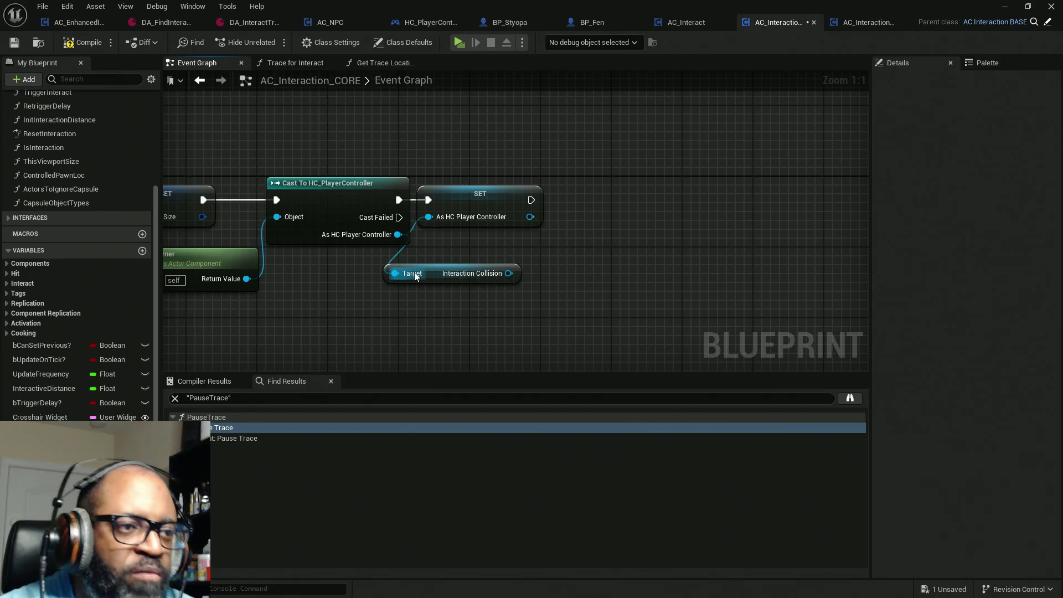
Move Interaction Collision beside SET and add a Bind Event to On Component Begin Overlap from it.
click(436, 275)
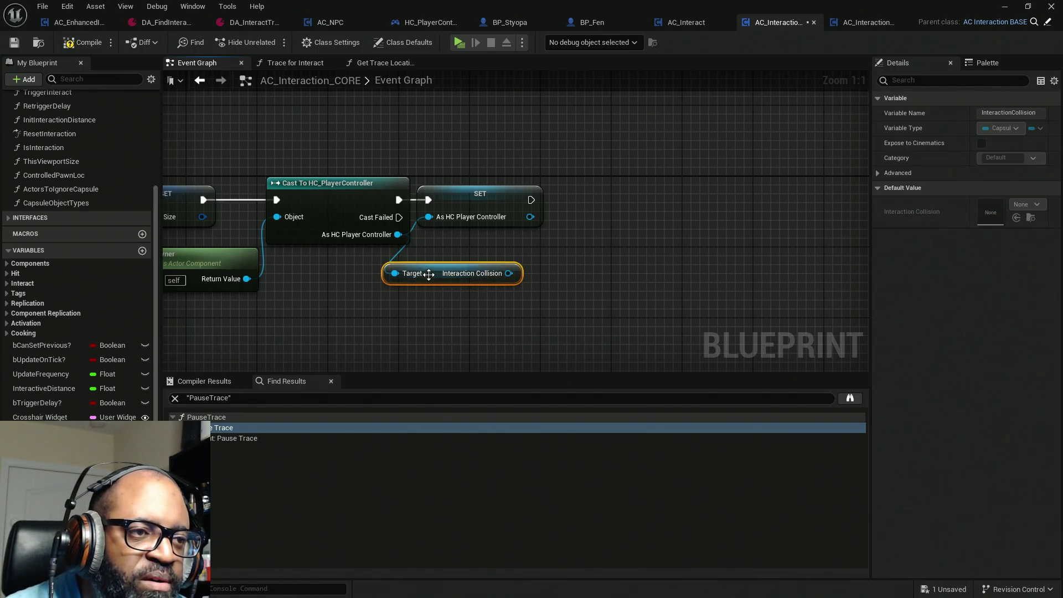
mouse_move(437, 275)
mouse_down()
mouse_move(464, 269)
mouse_move(462, 259)
mouse_up()
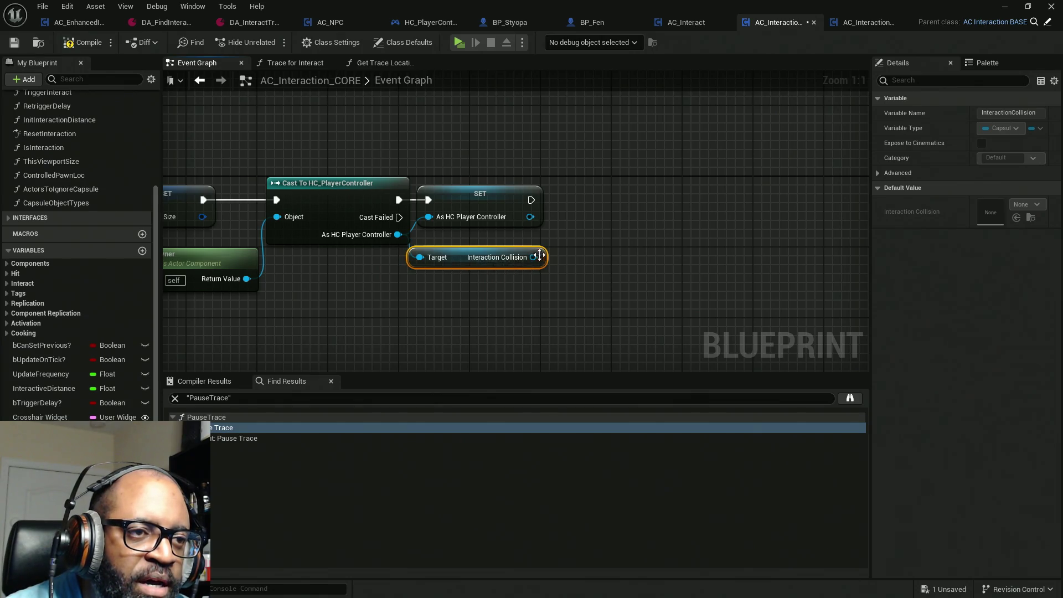
drag(533, 257, 639, 217)
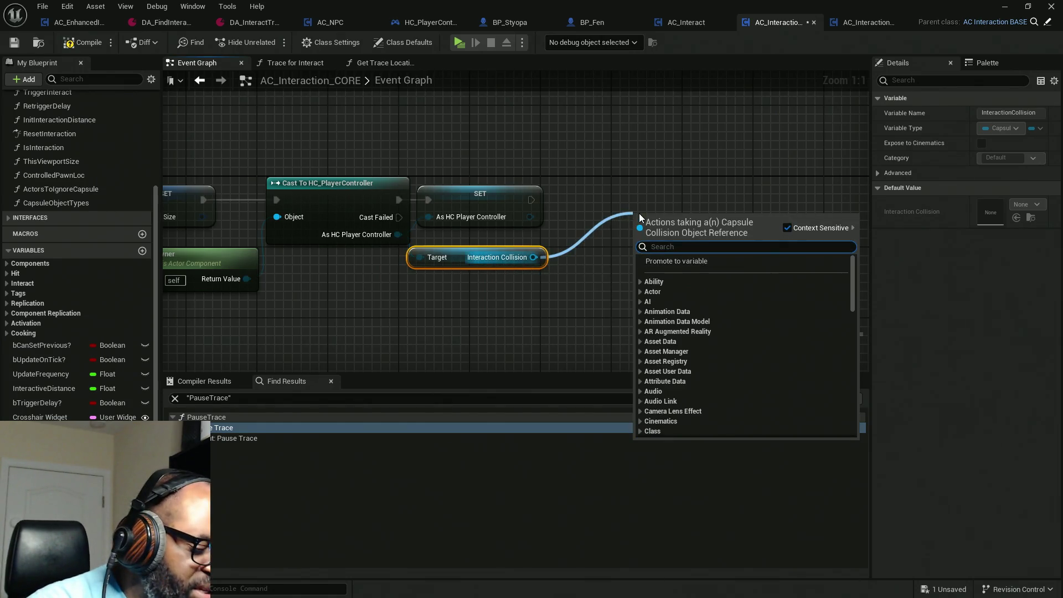
text(bind)
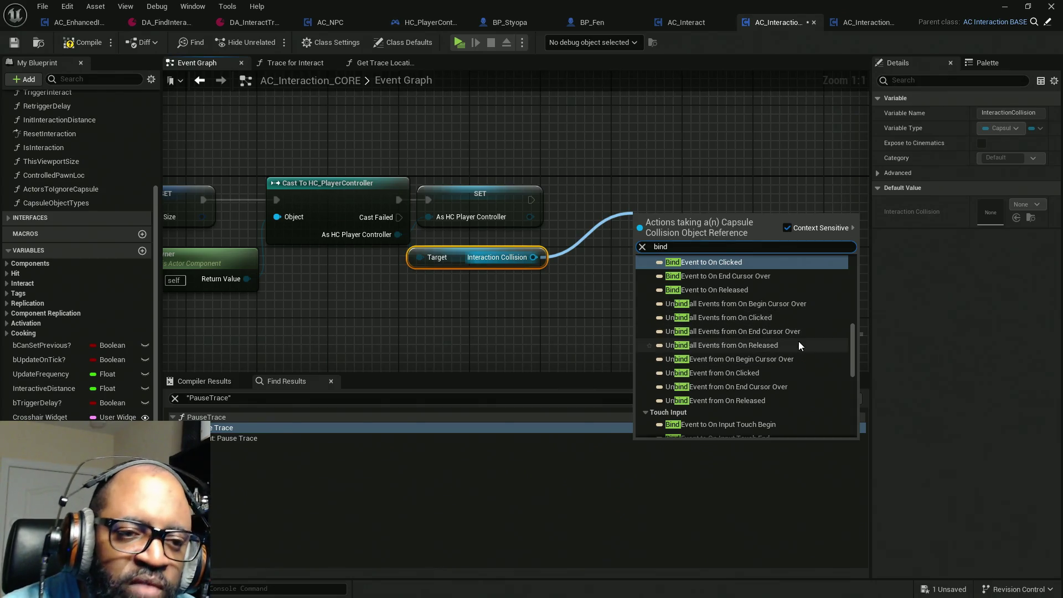
scroll(799, 369, down, 3)
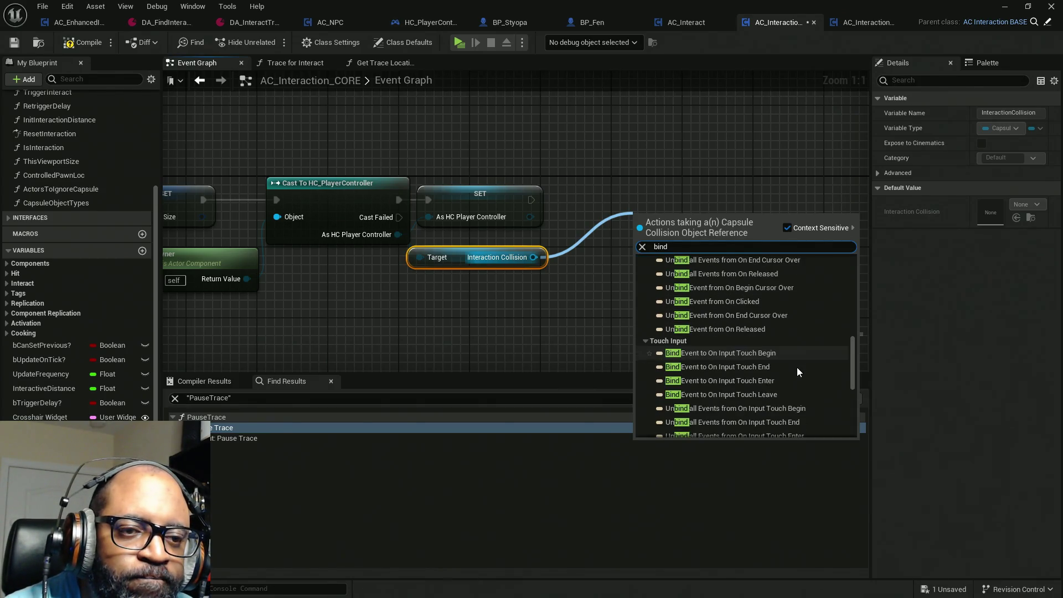
click(646, 340)
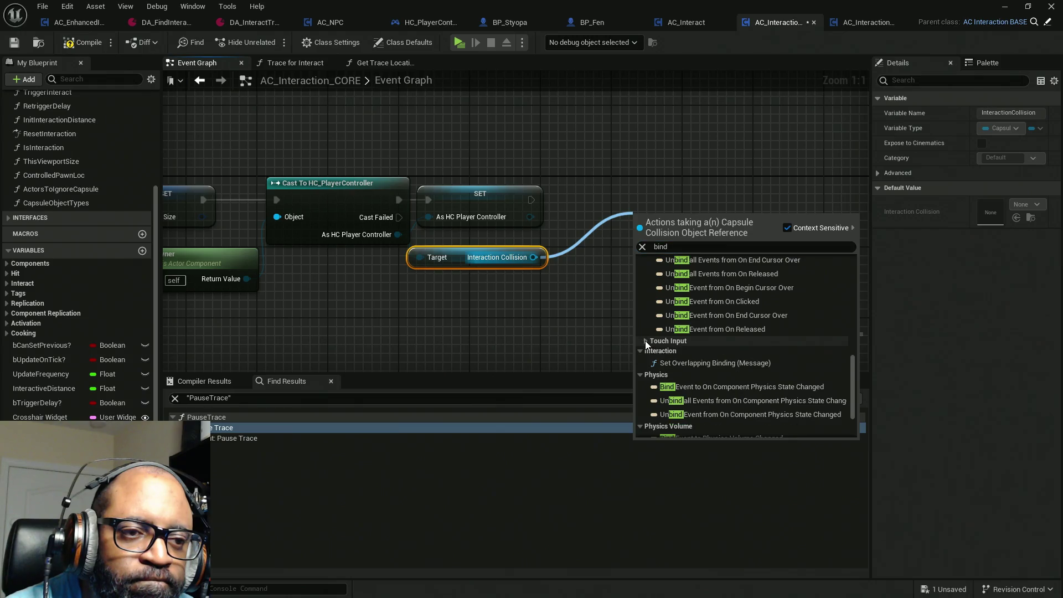
scroll(762, 339, up, 5)
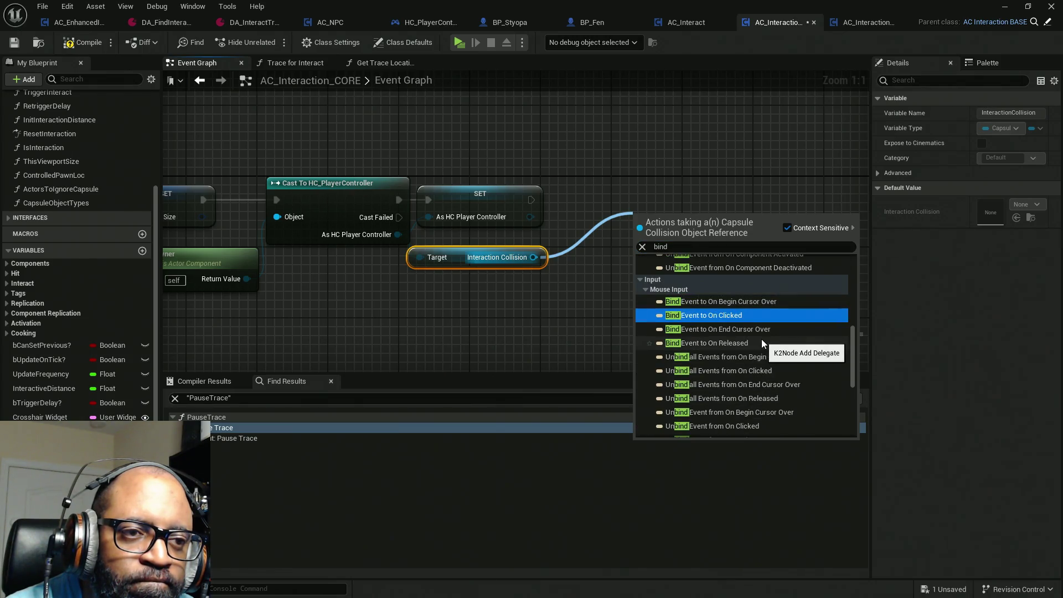
scroll(762, 338, down, 1)
scroll(652, 293, up, 4)
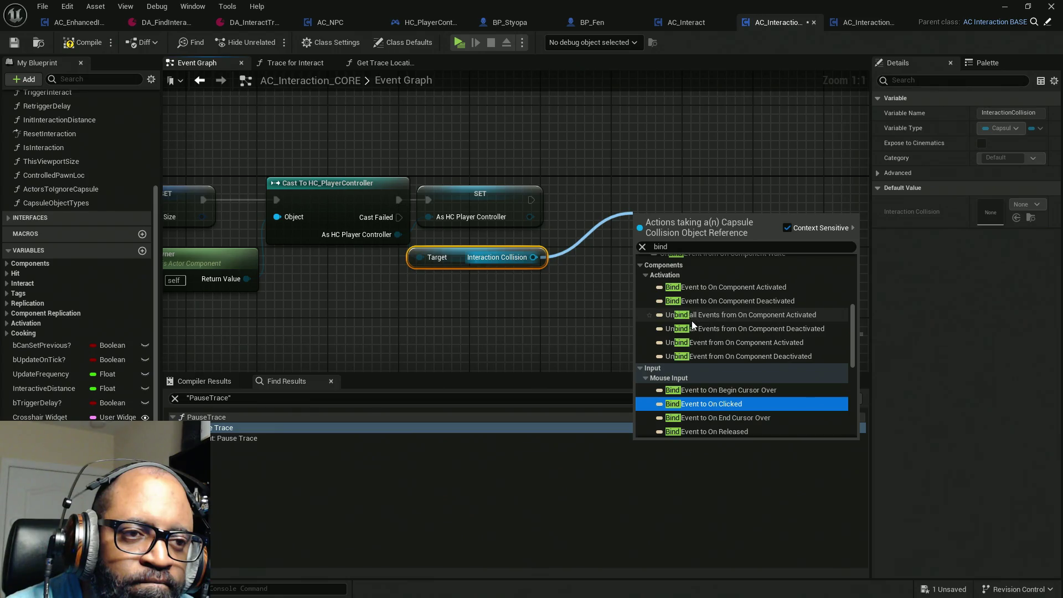
scroll(722, 321, up, 5)
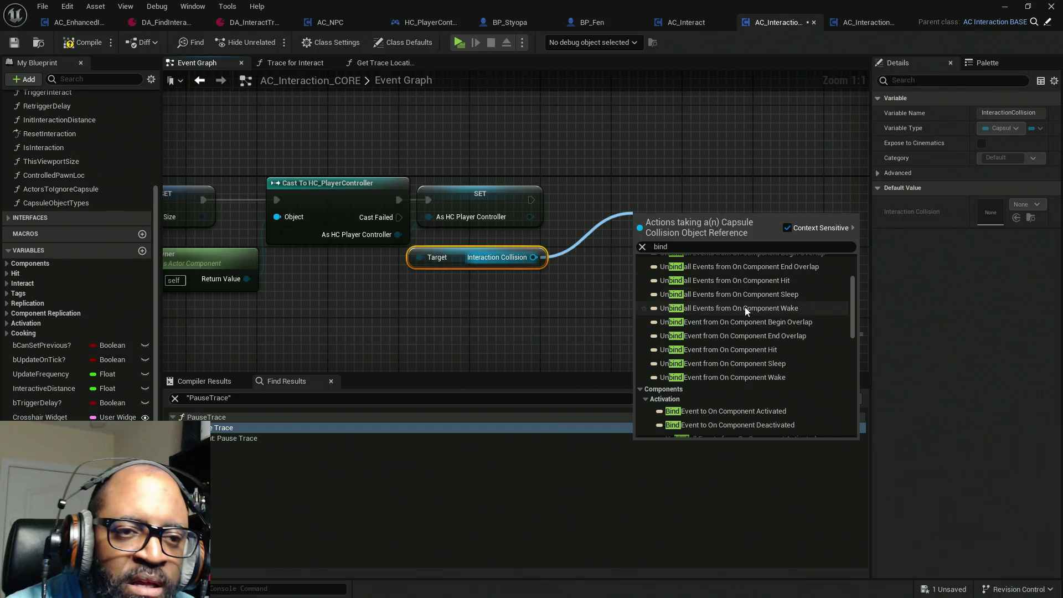
scroll(729, 310, up, 3)
scroll(730, 313, up, 3)
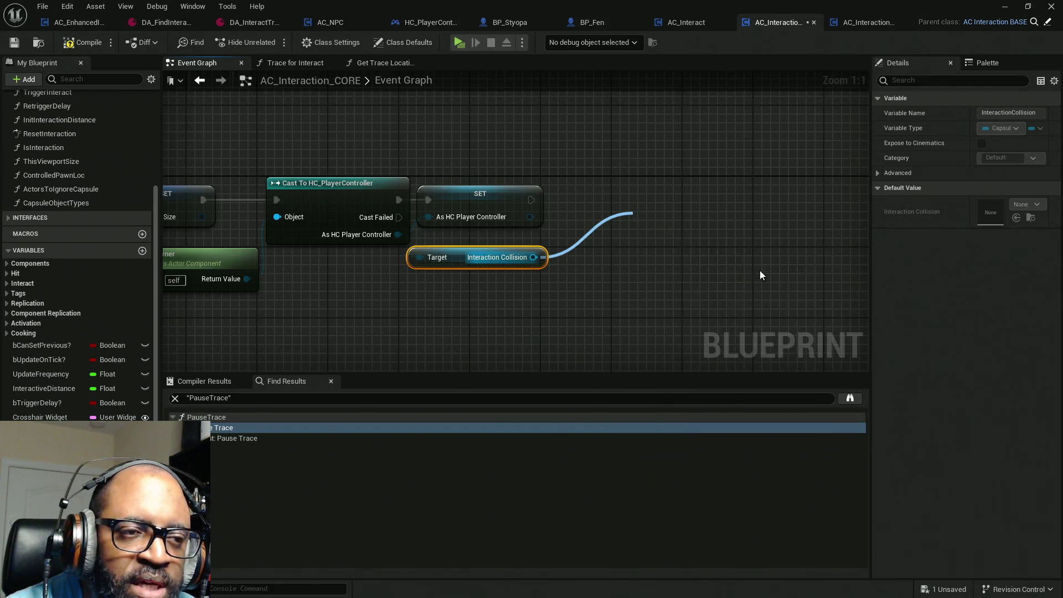
click(760, 270)
drag(670, 221, 639, 200)
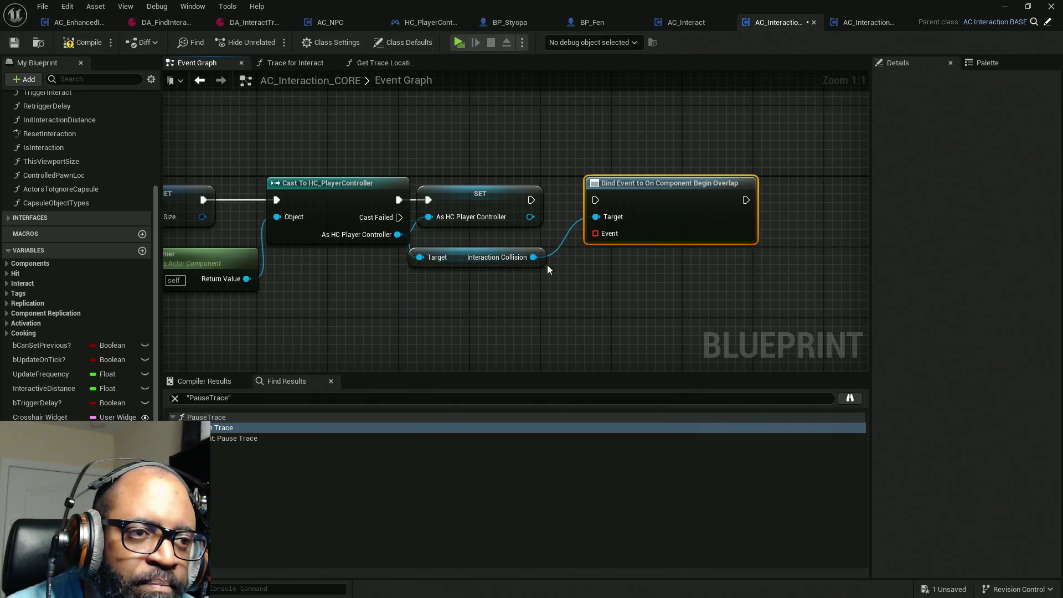
Add a Bind Event to On Component End Overlap and chain SET → Begin Overlap → End Overlap.
drag(534, 257, 649, 277)
text(bin)
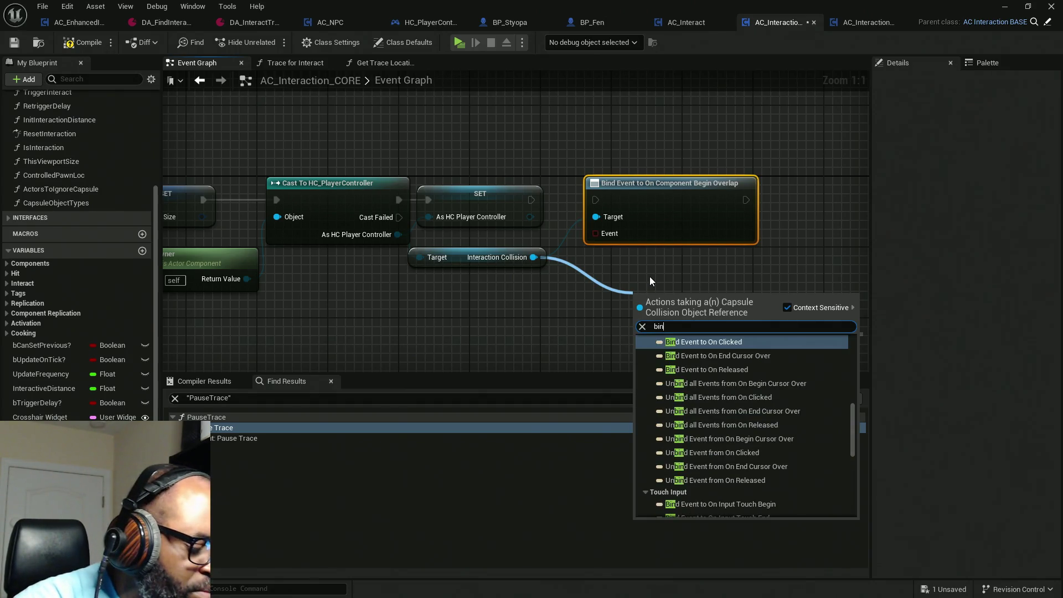
text(d end)
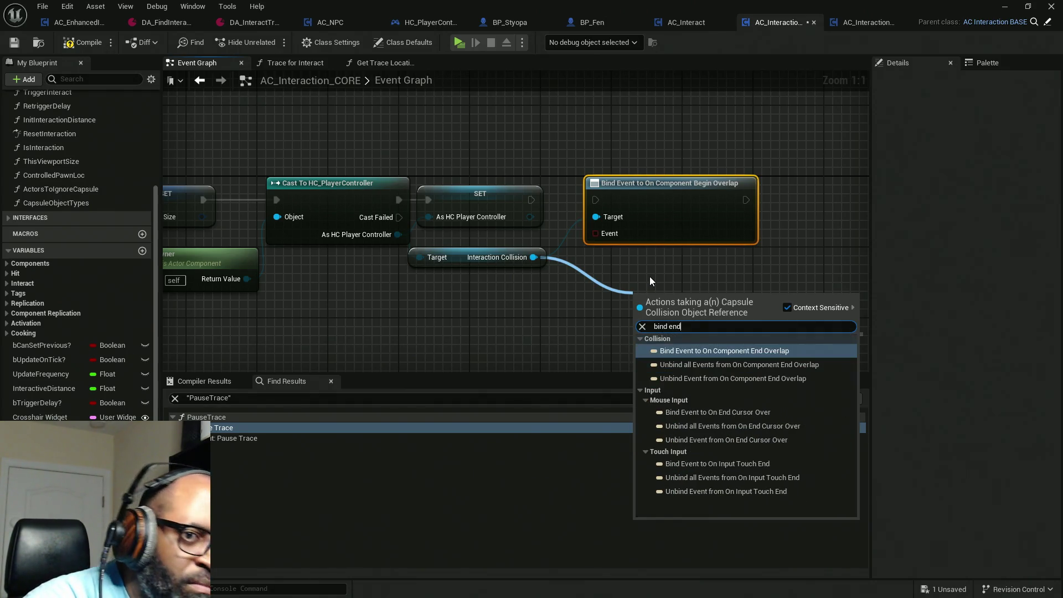
click(707, 350)
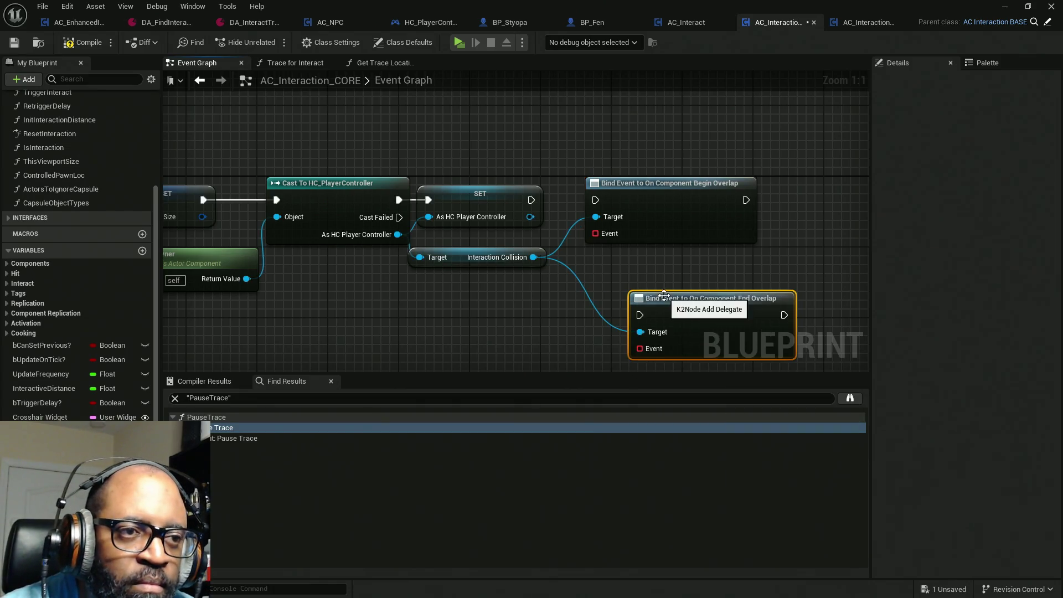
drag(671, 298, 636, 267)
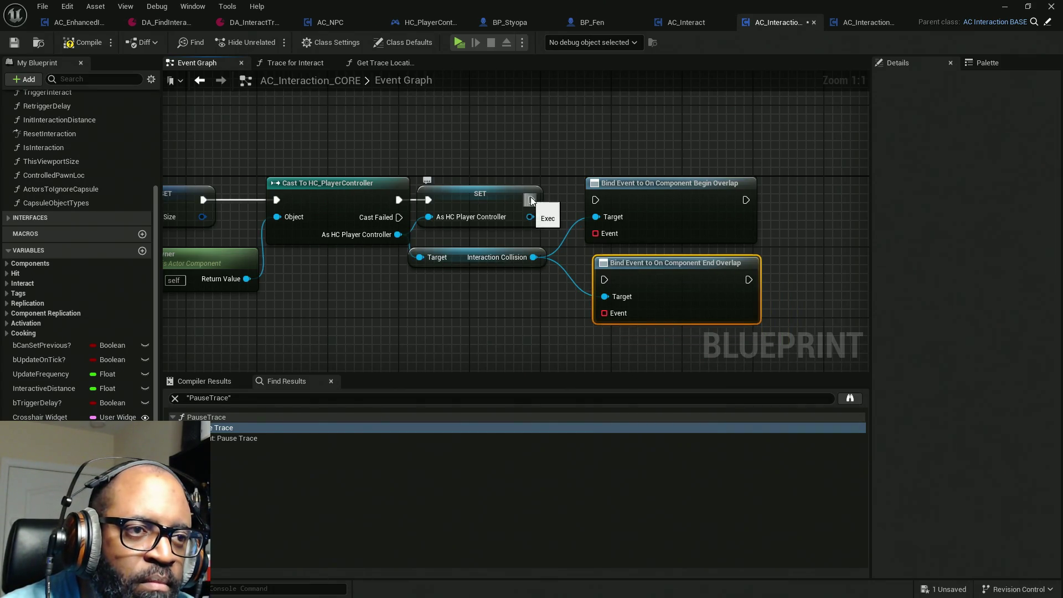
drag(532, 199, 593, 200)
mouse_move(745, 199)
mouse_down()
mouse_move(754, 207)
mouse_move(605, 279)
mouse_up()
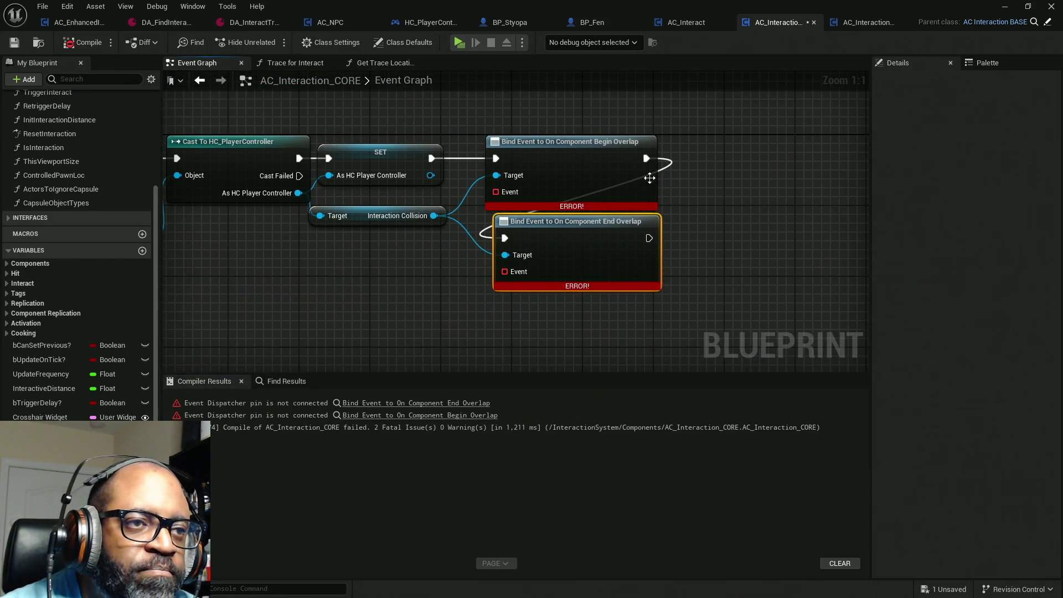
Shift both bind nodes right and add a Create Event node to Begin Overlap's Event pin.
ctrl+click(553, 139)
drag(593, 244, 680, 244)
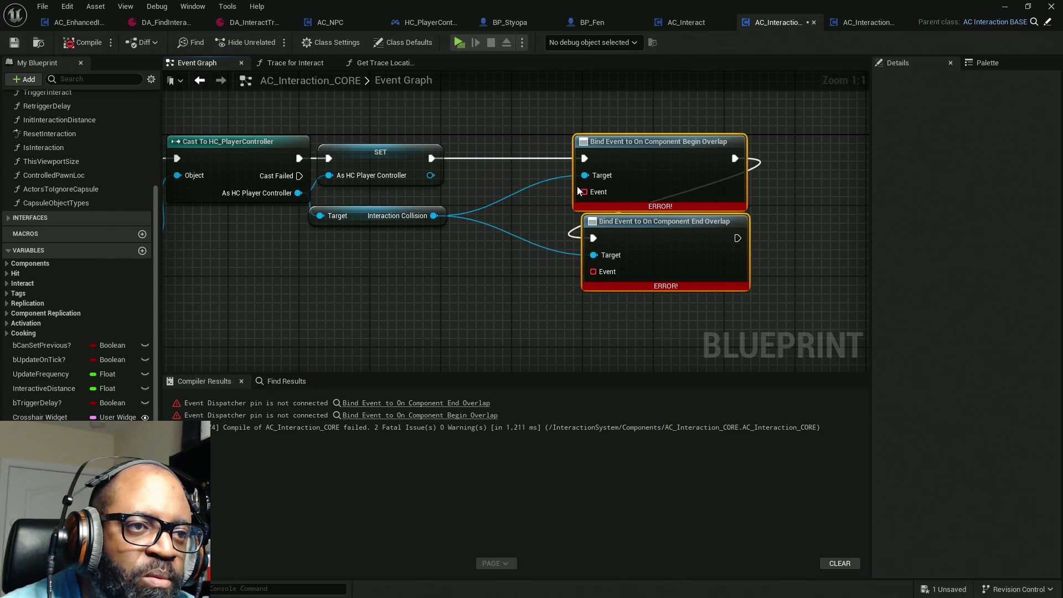
drag(584, 192, 535, 225)
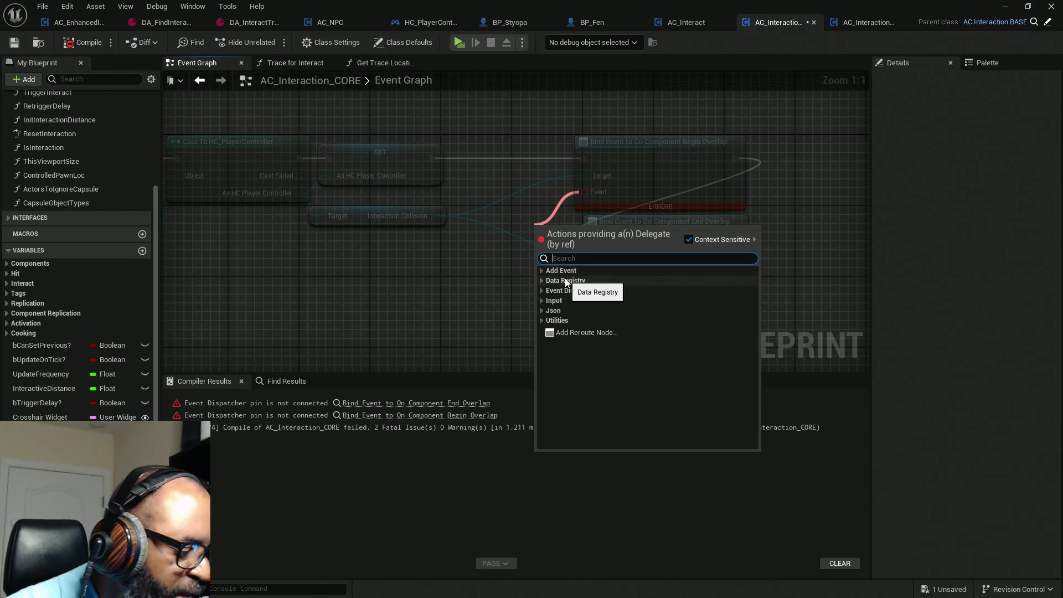
text(create)
click(582, 283)
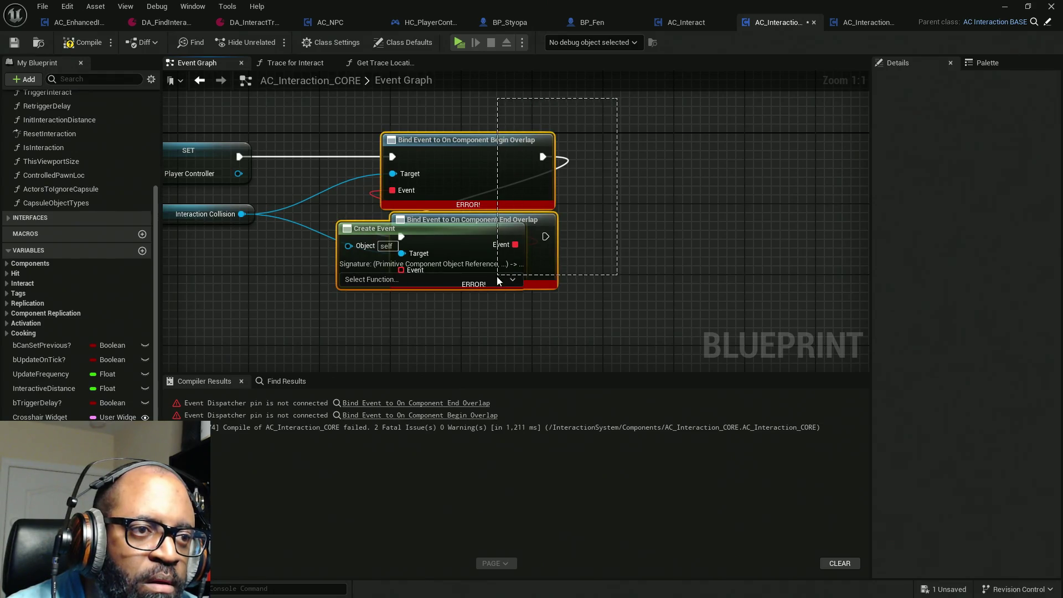
drag(553, 277, 631, 280)
click(455, 296)
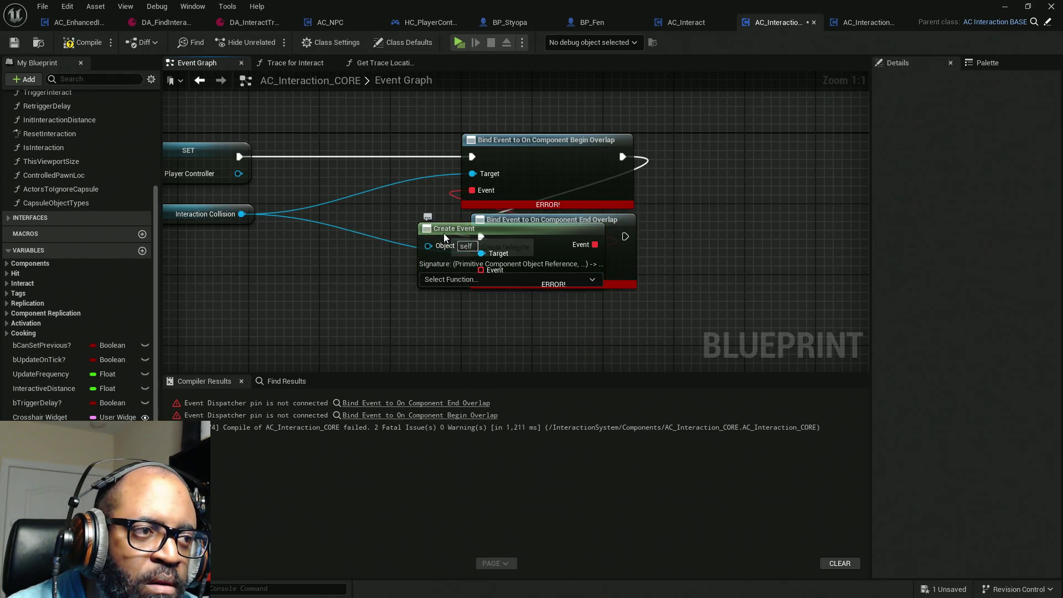
Place Create Event between SET and the binds, and wire Interaction Collision's Target to the player controller.
drag(460, 229, 309, 158)
drag(264, 274, 390, 263)
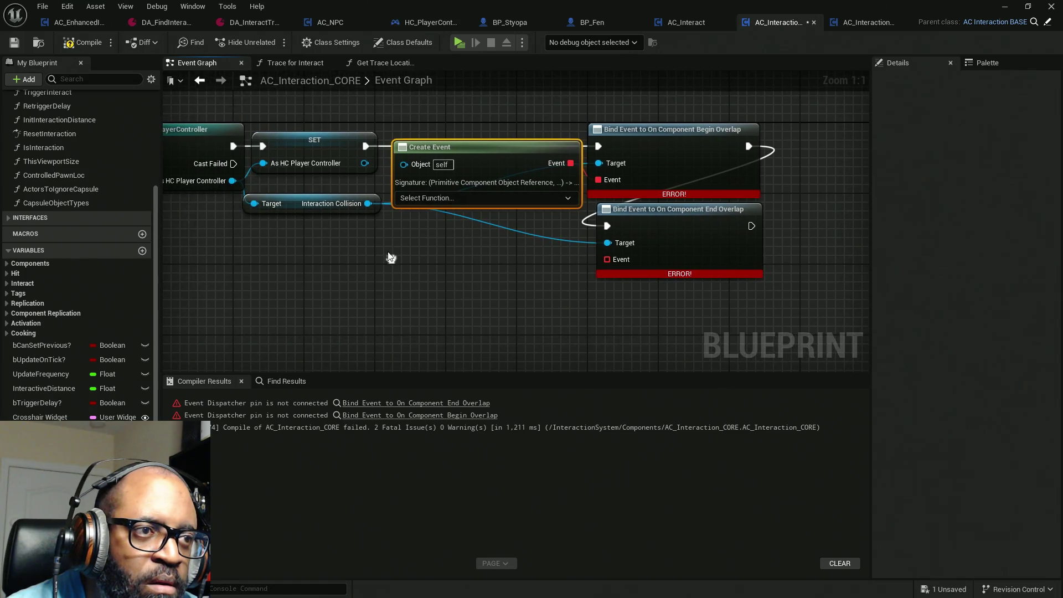
click(315, 242)
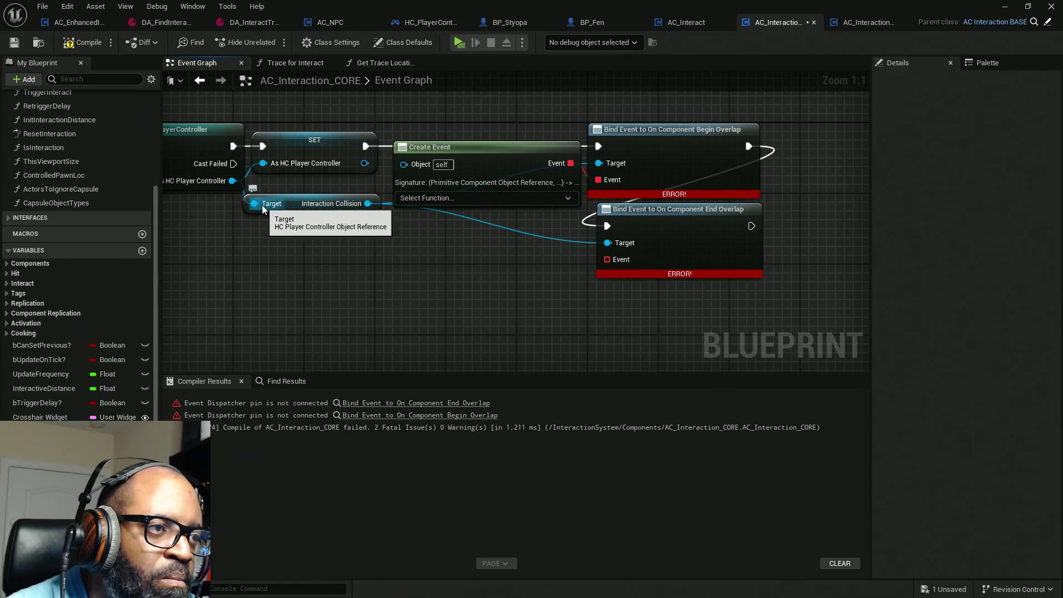
drag(257, 204, 365, 165)
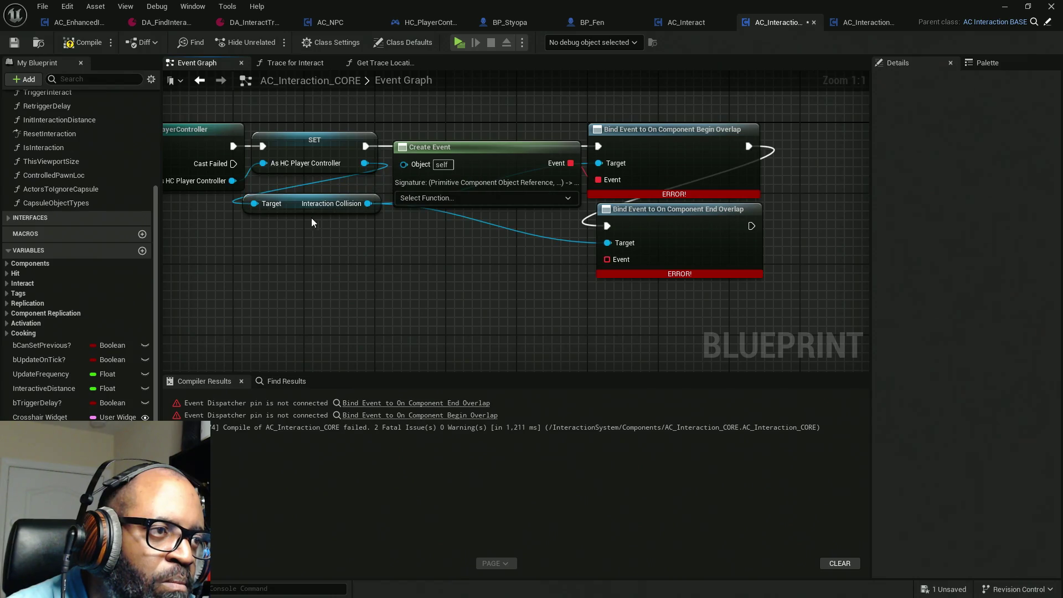
mouse_move(300, 211)
mouse_down()
mouse_move(353, 255)
mouse_move(396, 267)
mouse_up()
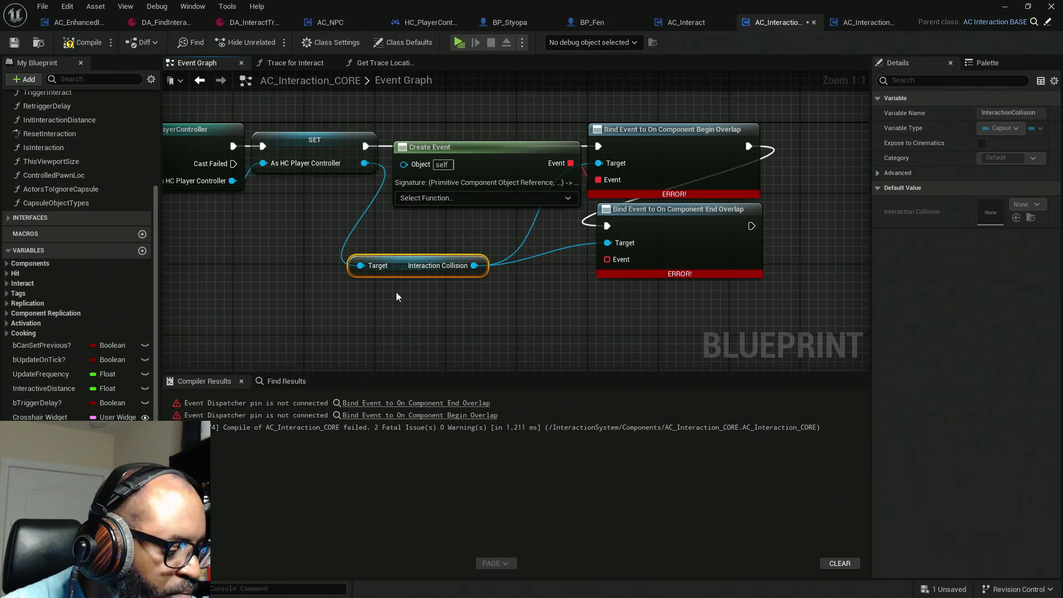
Duplicate the Interaction Collision getter and wire it between the player controller and Begin Overlap's Target.
key(ctrl+c)
key(ctrl+v)
drag(431, 105, 364, 163)
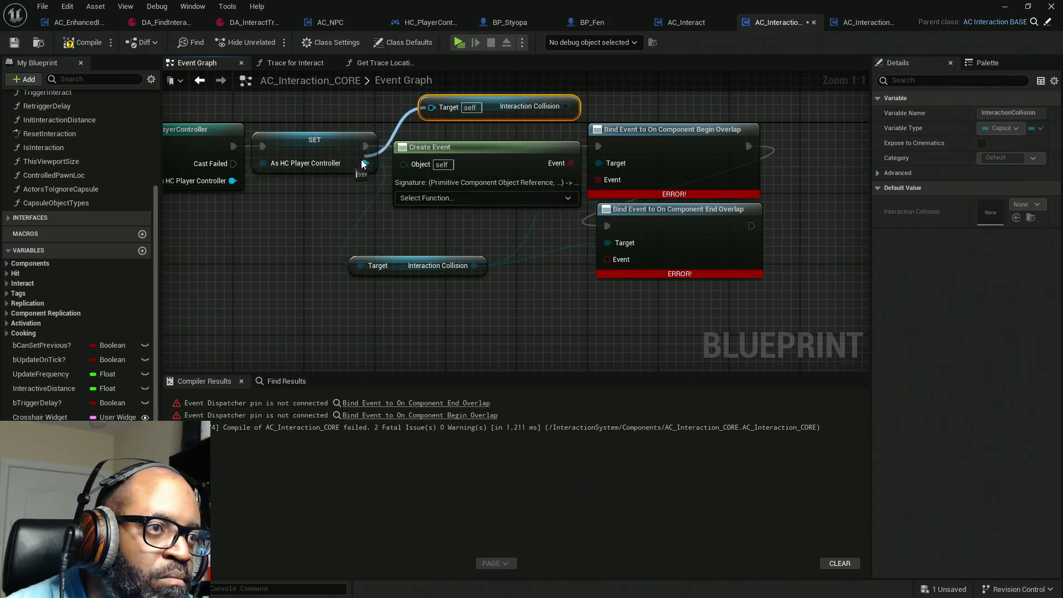
drag(545, 106, 598, 163)
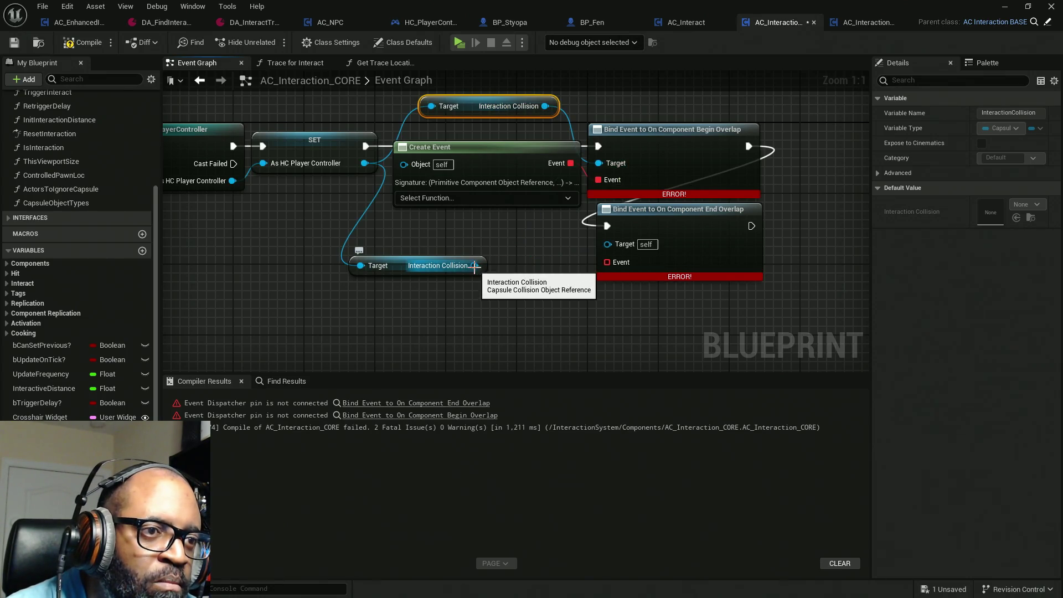
drag(443, 266, 487, 230)
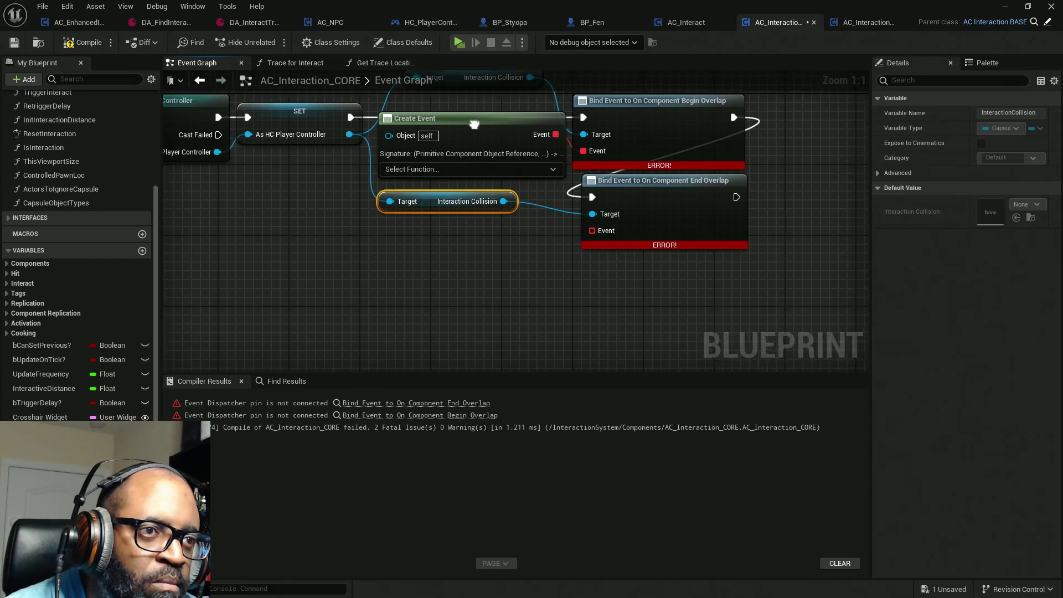
Duplicate the Create Event node and connect the copy to End Overlap's Event pin.
click(476, 142)
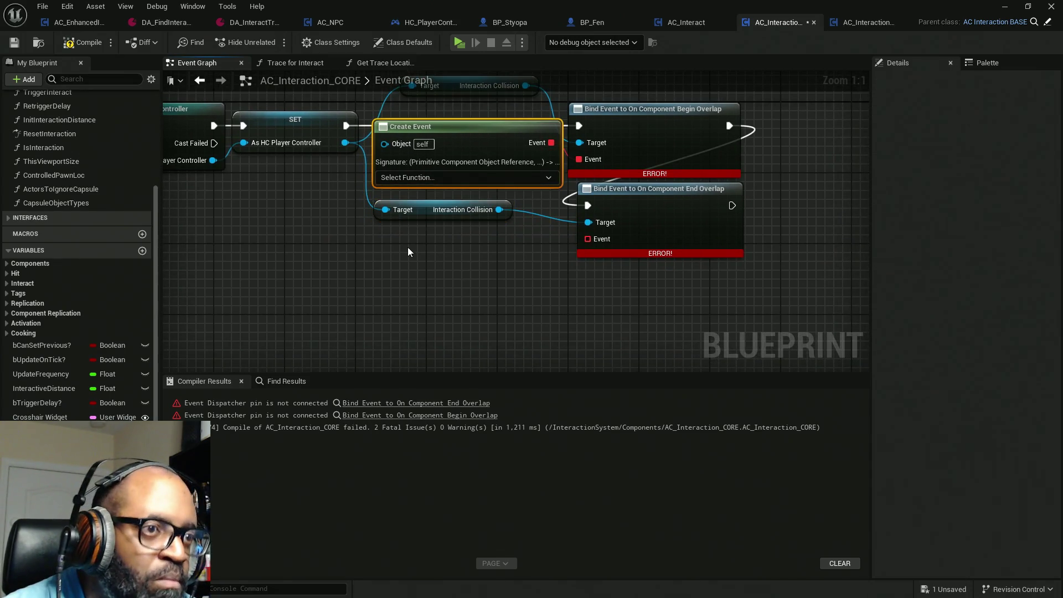
key(ctrl+c)
key(ctrl+v)
drag(499, 267, 588, 239)
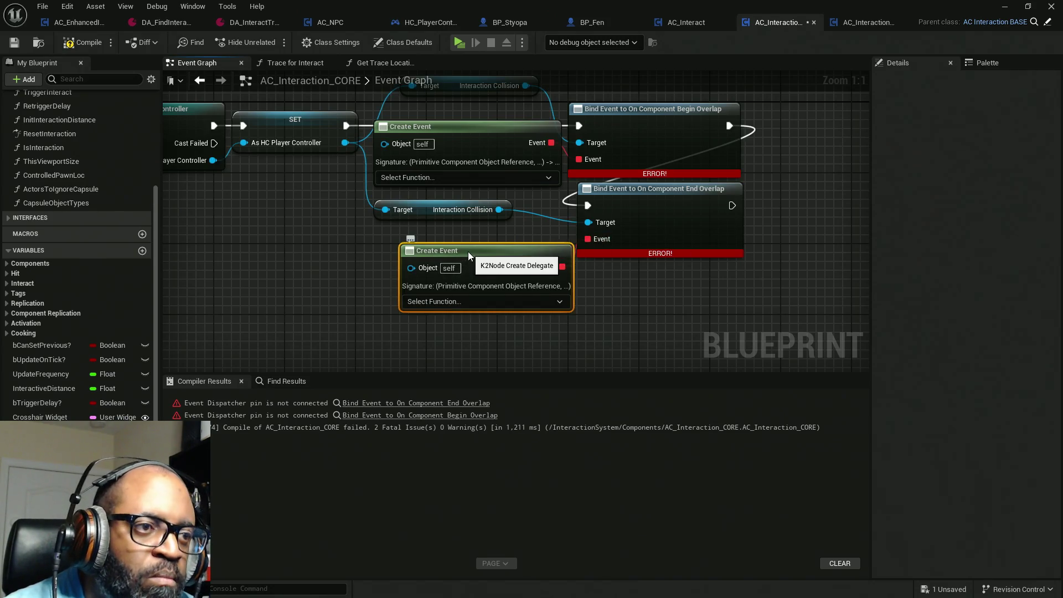
drag(467, 252, 453, 244)
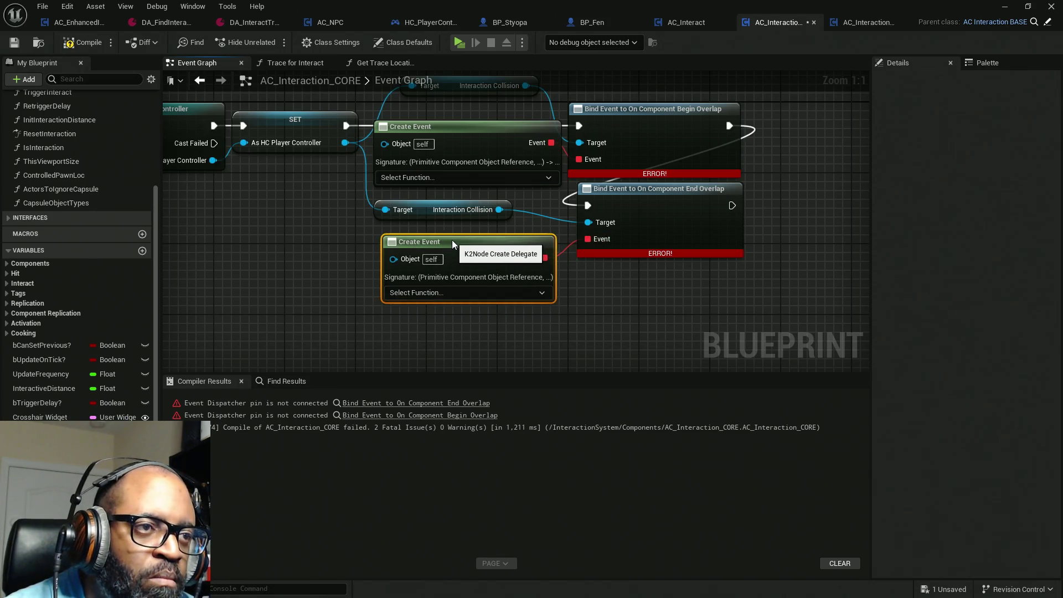
click(445, 176)
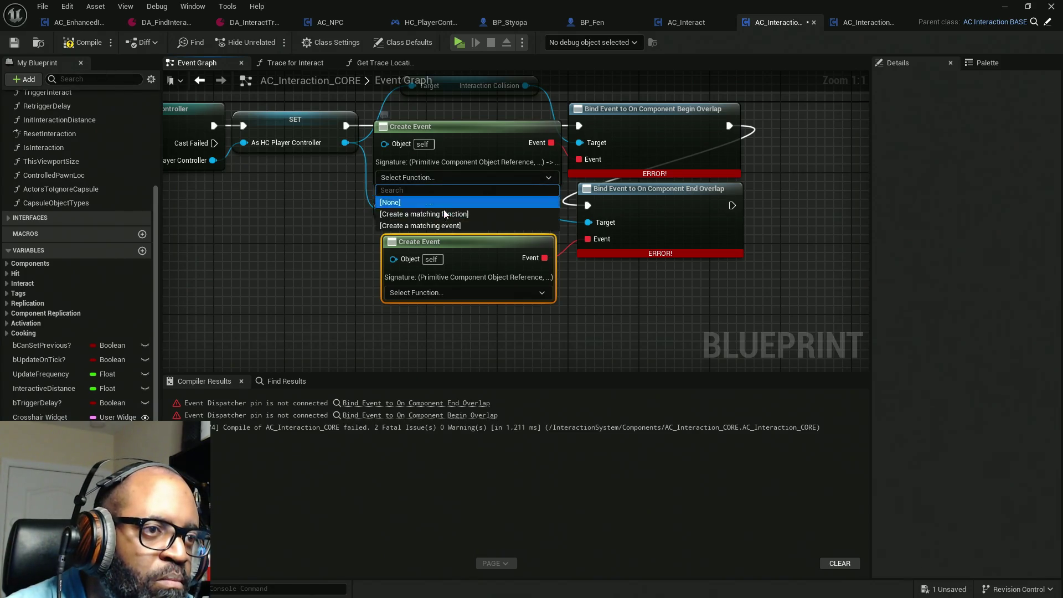
Create a matching custom event named BeginOverlap from the first Create Event node.
click(446, 227)
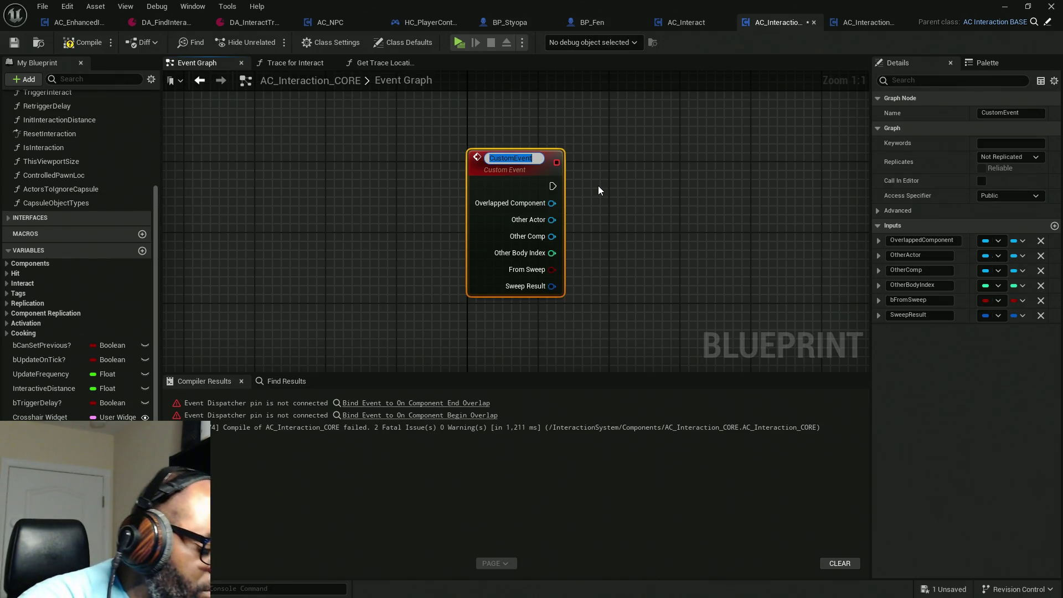
text(Begi)
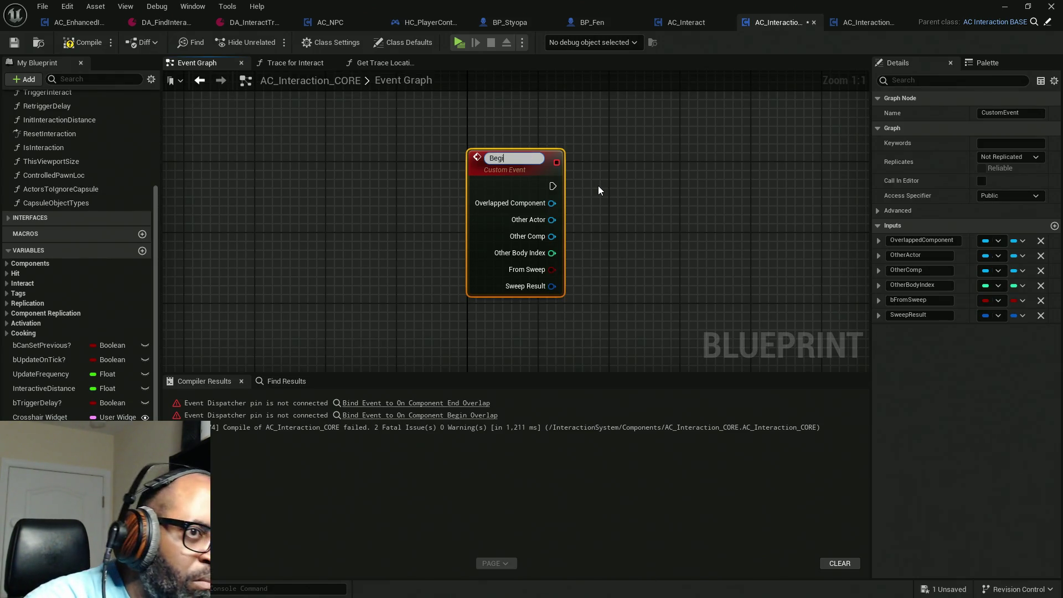
text(nOverl)
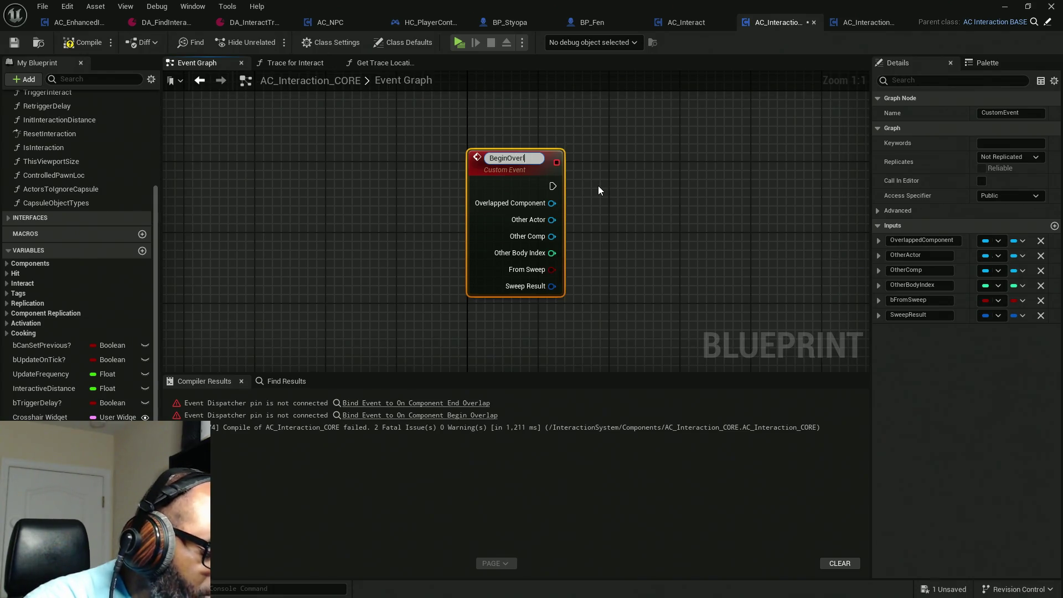
text(ap)
key(Return)
scroll(598, 188, down, 3)
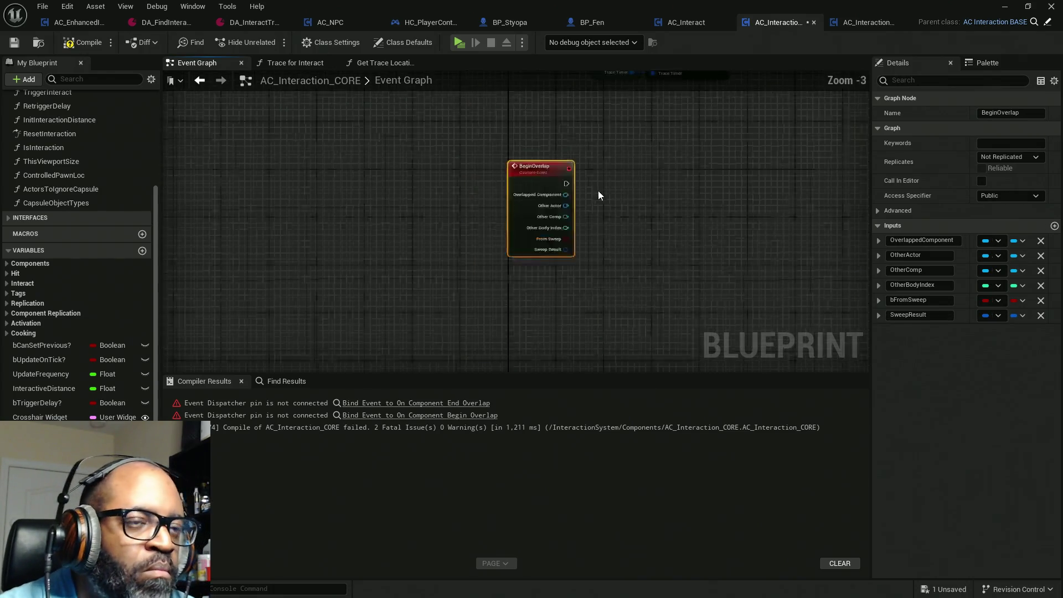
scroll(598, 191, down, 2)
scroll(603, 254, up, 6)
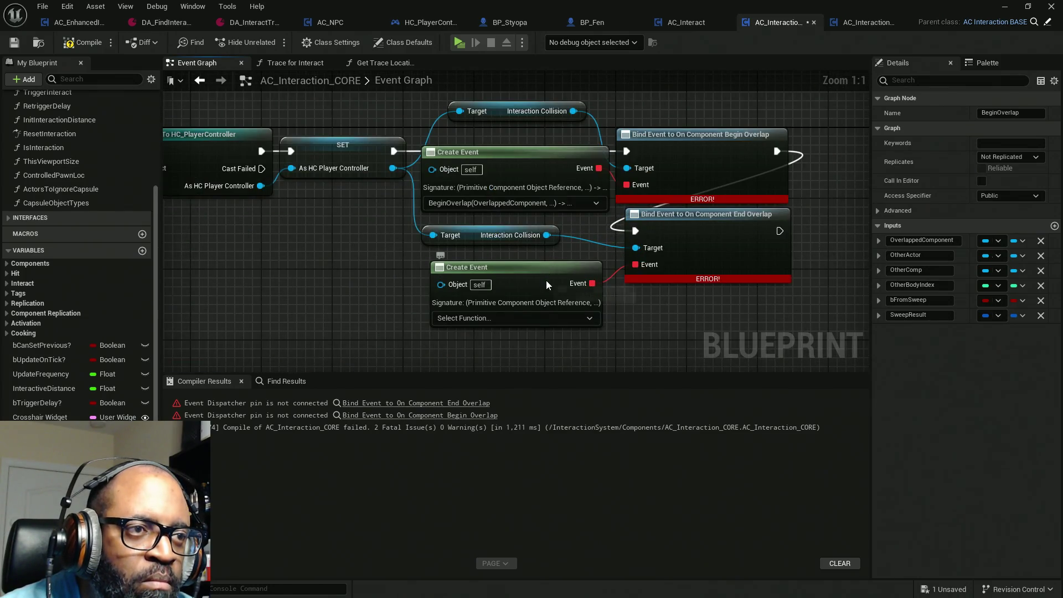
Create a matching custom event named EndOverlap from the second Create Event node.
click(543, 316)
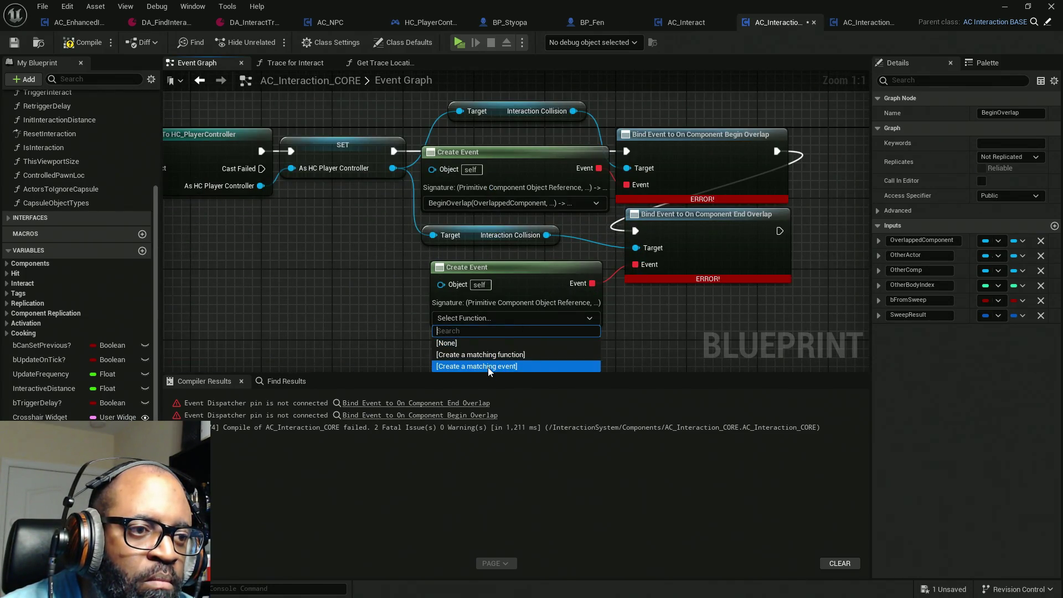
click(490, 366)
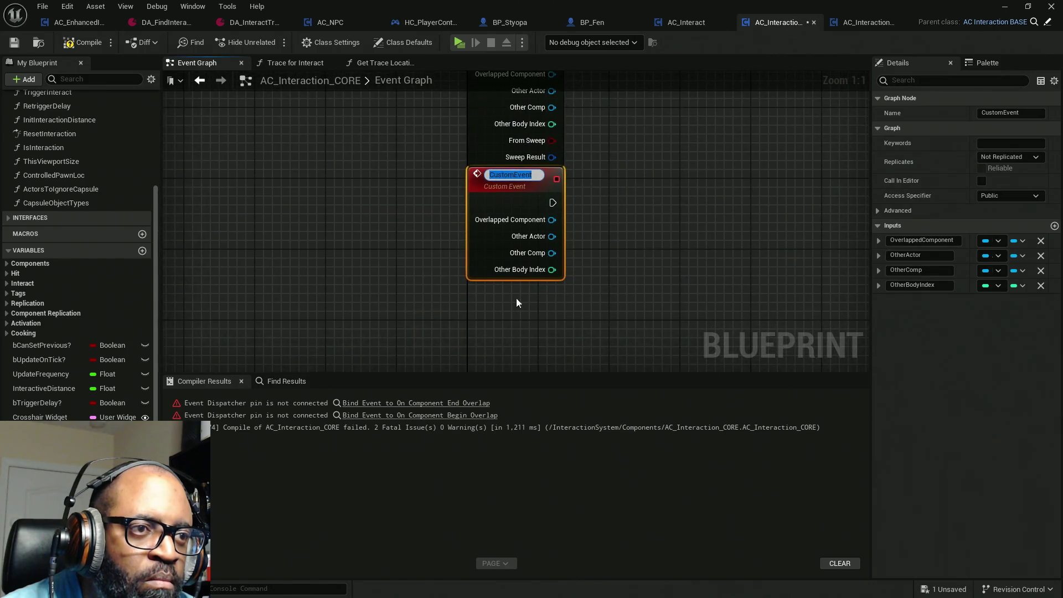
text(EndOverlap)
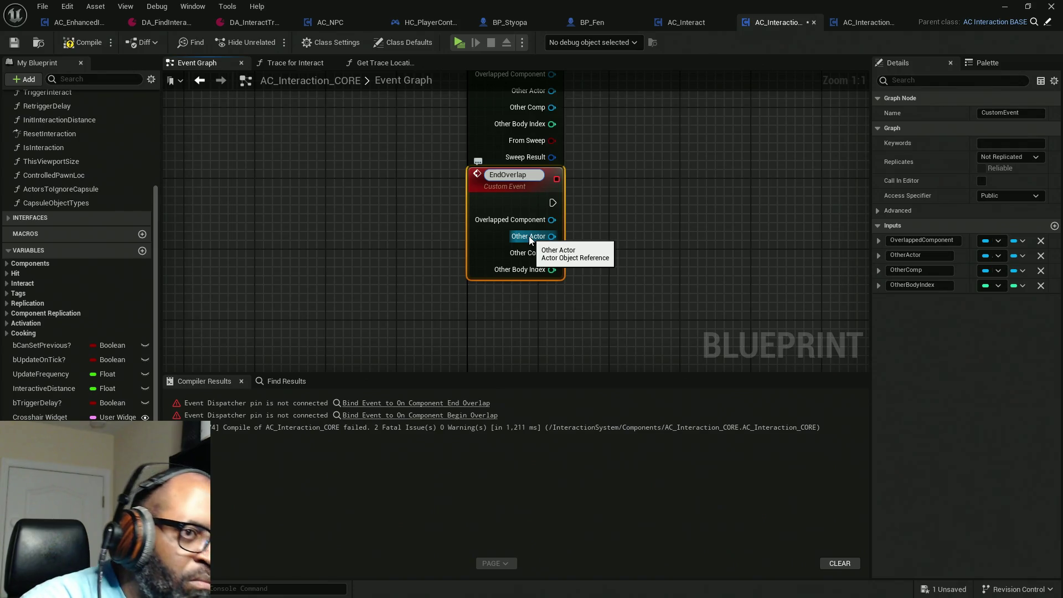
key(Return)
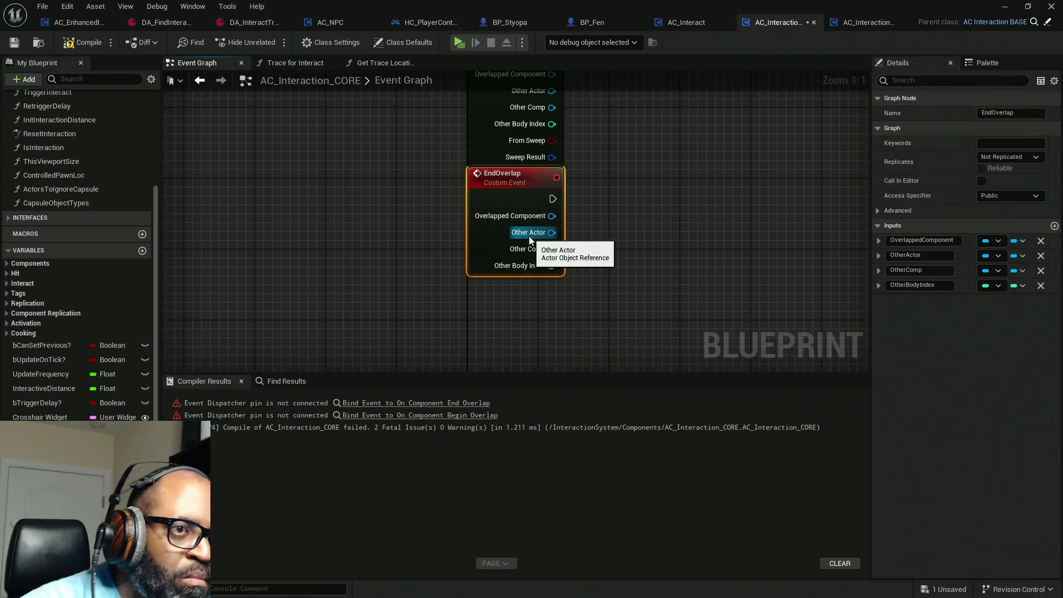
scroll(529, 238, down, 5)
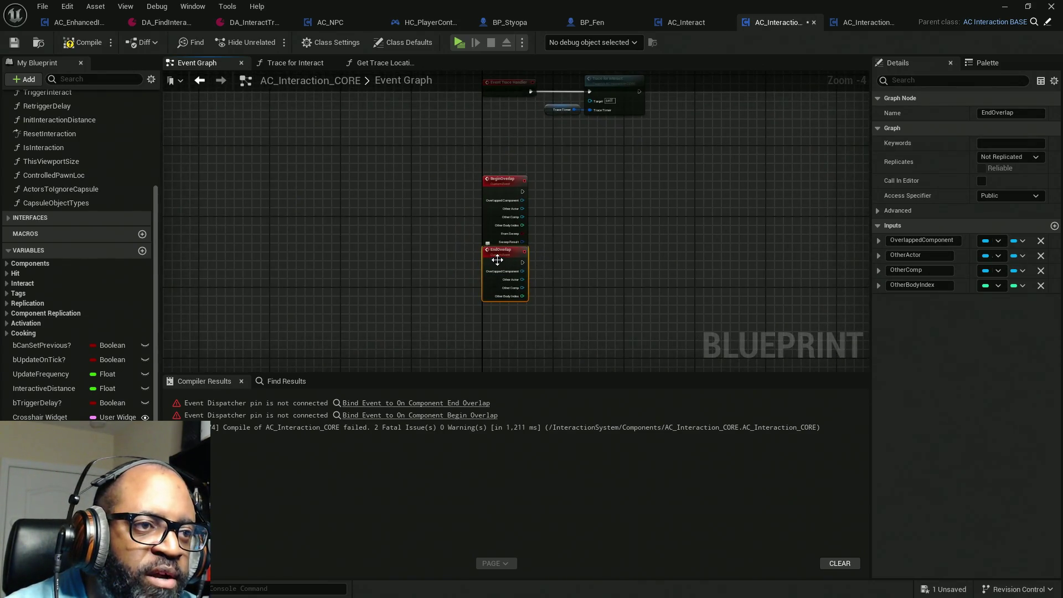
drag(579, 181, 537, 112)
click(537, 112)
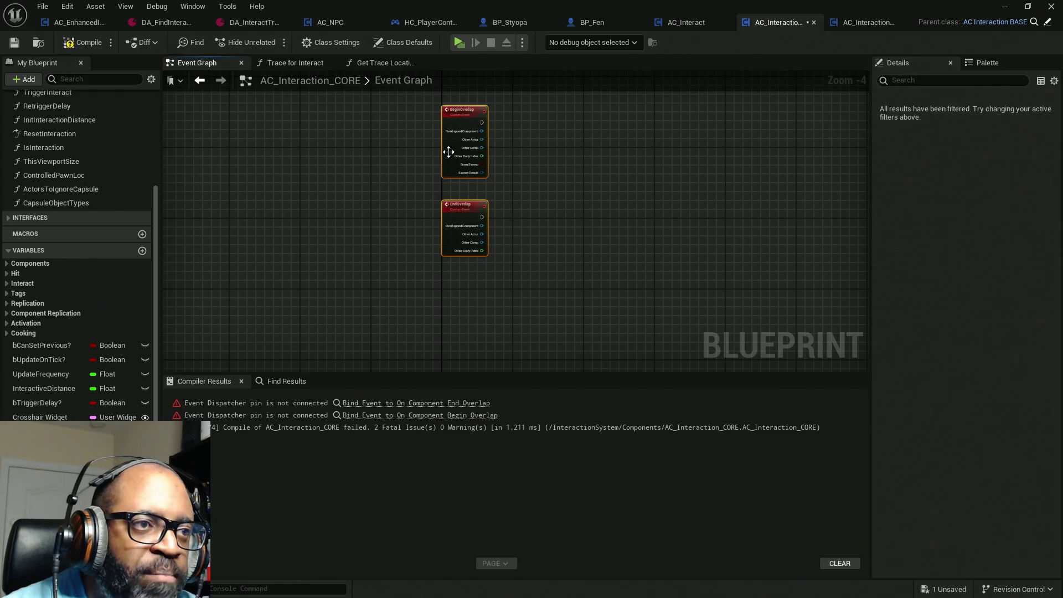
Review the Bind Event chain and compile AC_Interaction_CORE with both overlap bindings.
mouse_move(454, 139)
mouse_down()
mouse_move(465, 234)
mouse_move(447, 311)
mouse_up()
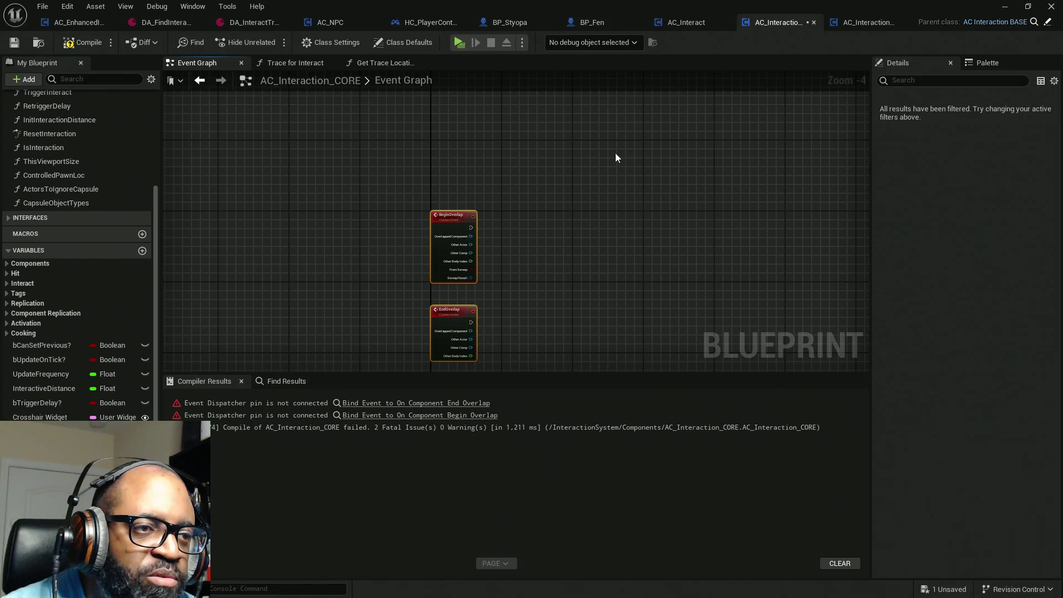
drag(616, 153, 611, 280)
drag(765, 127, 593, 164)
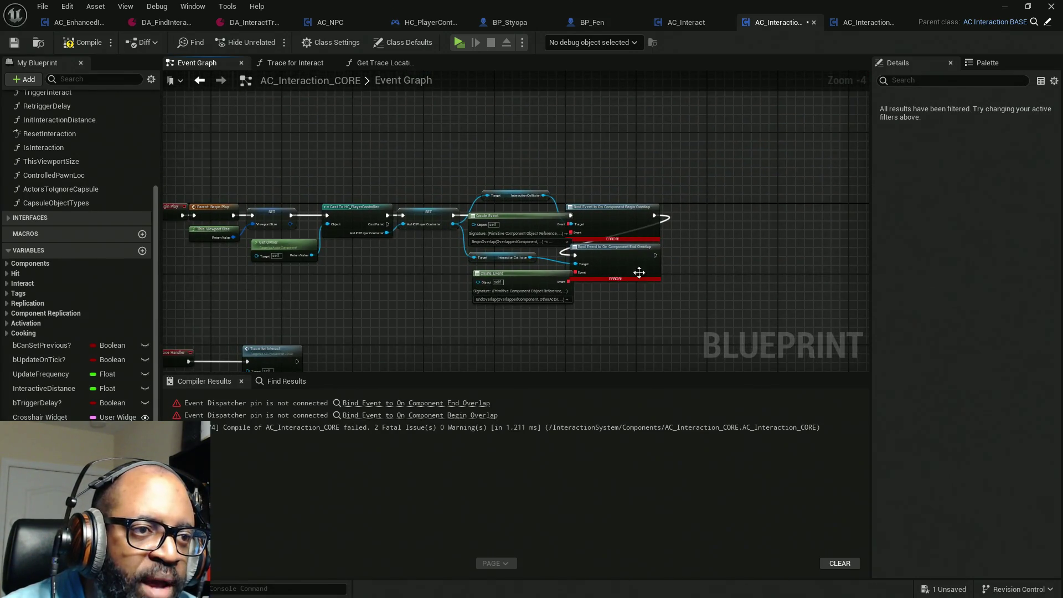
click(82, 43)
scroll(543, 282, up, 4)
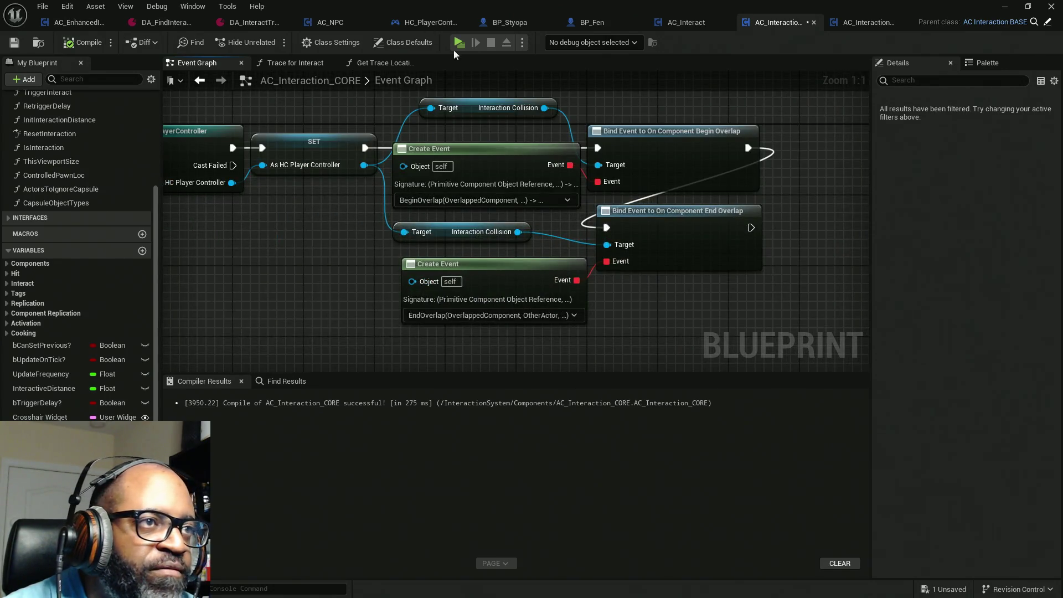
click(424, 22)
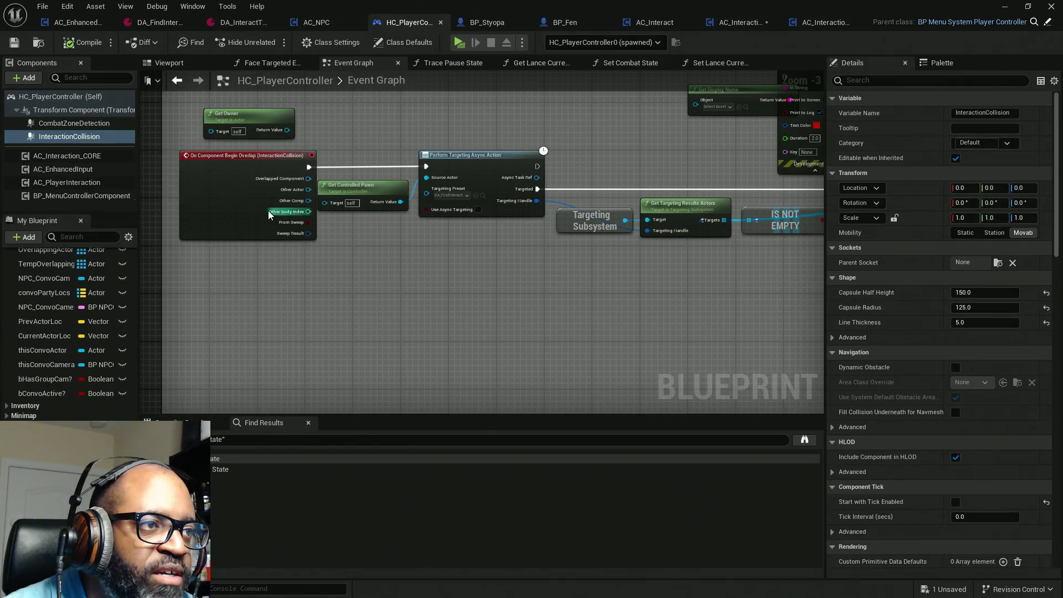
Zoom out and marquee-select HC_PlayerController's begin and end overlap node chains.
mouse_move(335, 307)
mouse_down()
mouse_move(355, 166)
mouse_move(392, 155)
mouse_up()
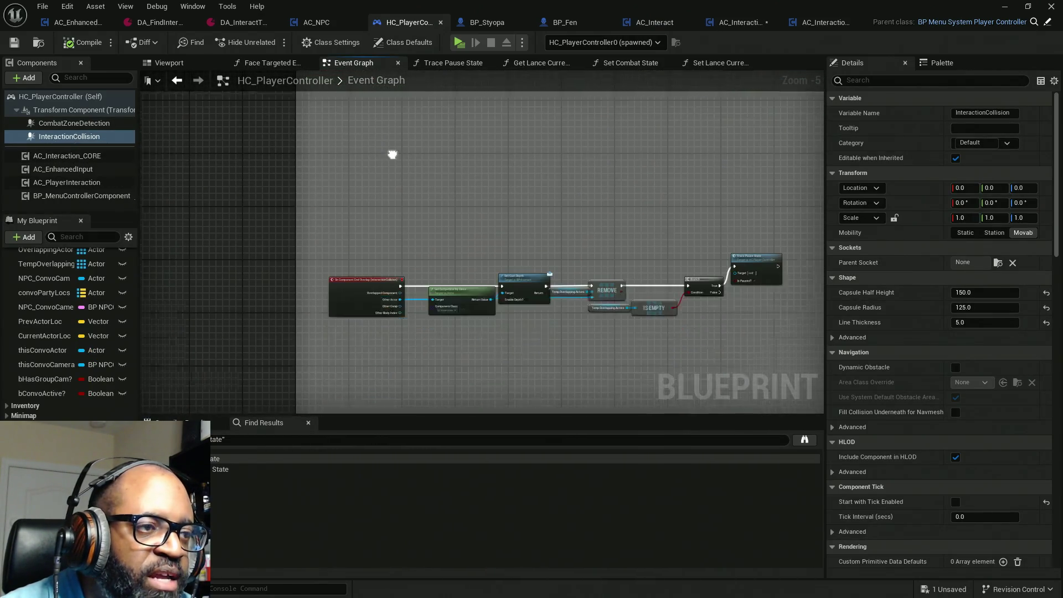
scroll(378, 255, down, 4)
drag(365, 244, 380, 143)
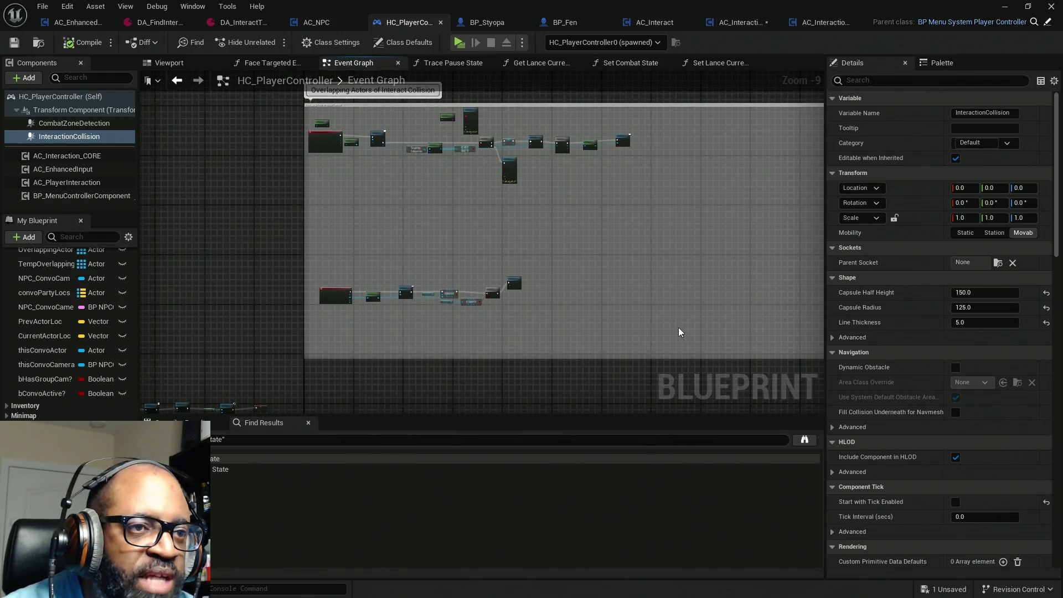
mouse_move(649, 119)
mouse_down()
mouse_move(426, 303)
mouse_move(359, 333)
mouse_up()
scroll(461, 300, up, 6)
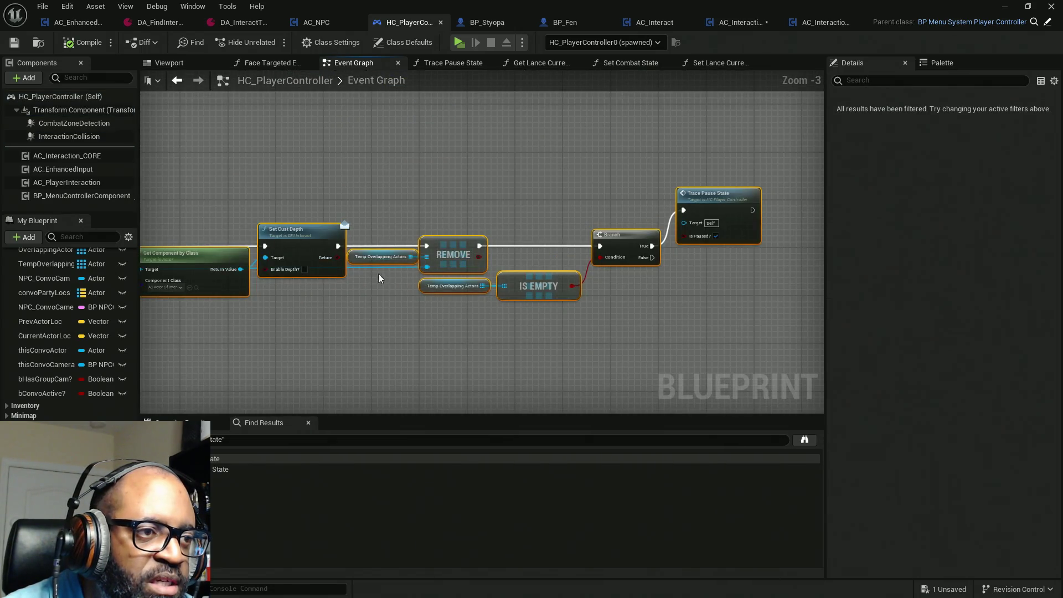
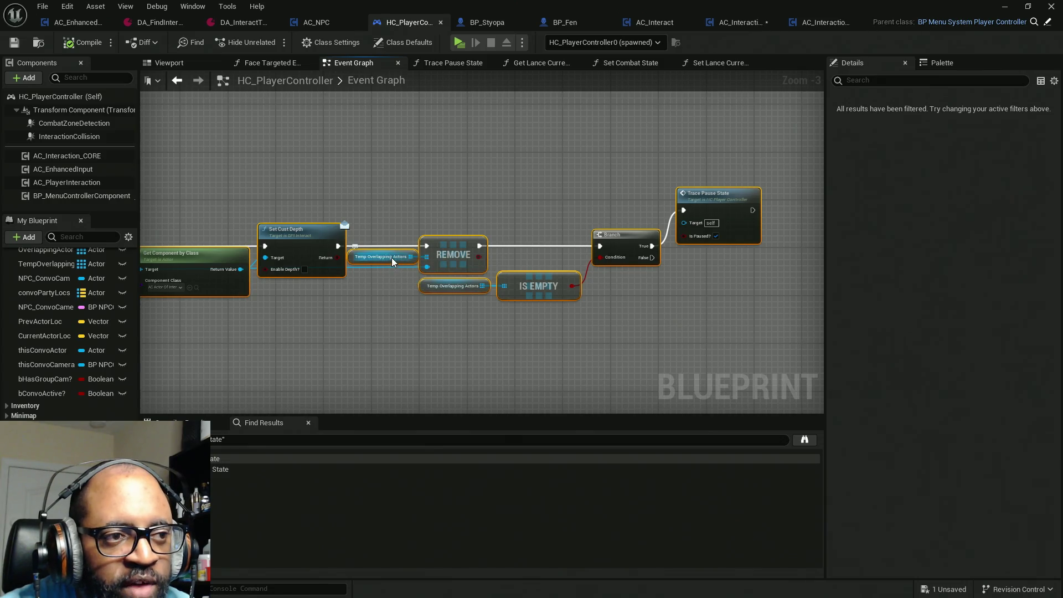
Frame HC_PlayerController's graph so both overlap node rows, with Print String and For Each Loop, are visible.
drag(468, 166, 517, 272)
scroll(517, 271, down, 3)
scroll(593, 254, up, 4)
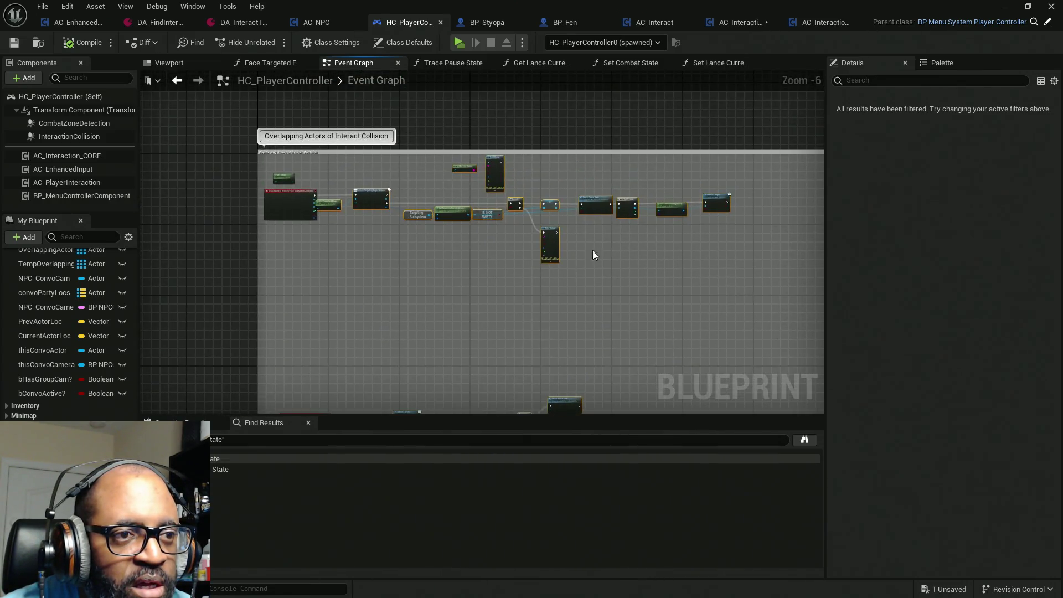
mouse_move(612, 230)
mouse_down()
mouse_move(492, 254)
mouse_move(370, 261)
mouse_move(667, 266)
mouse_move(371, 294)
mouse_move(444, 230)
mouse_up()
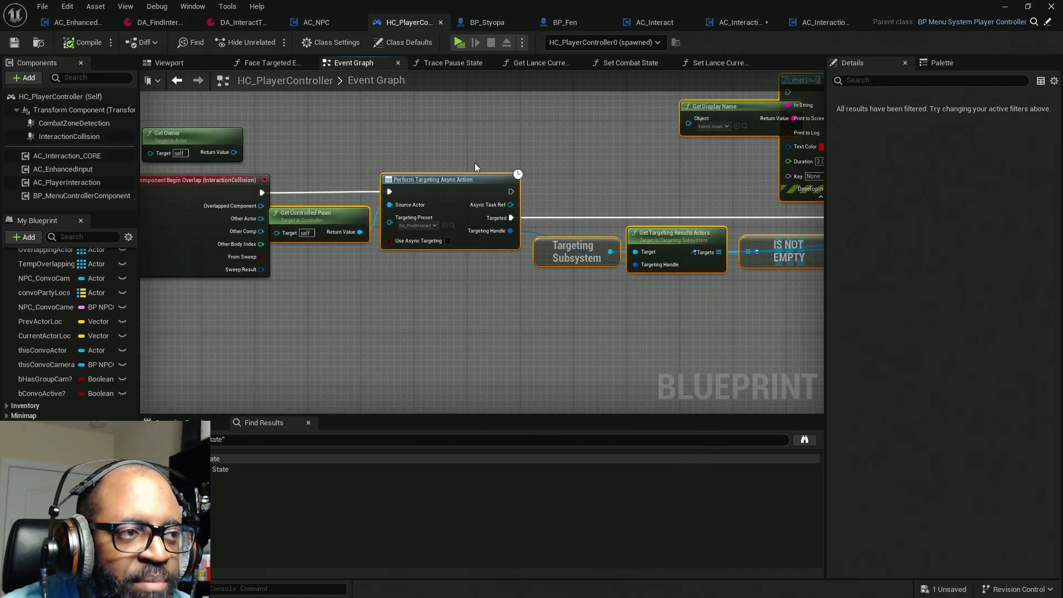
scroll(450, 259, down, 5)
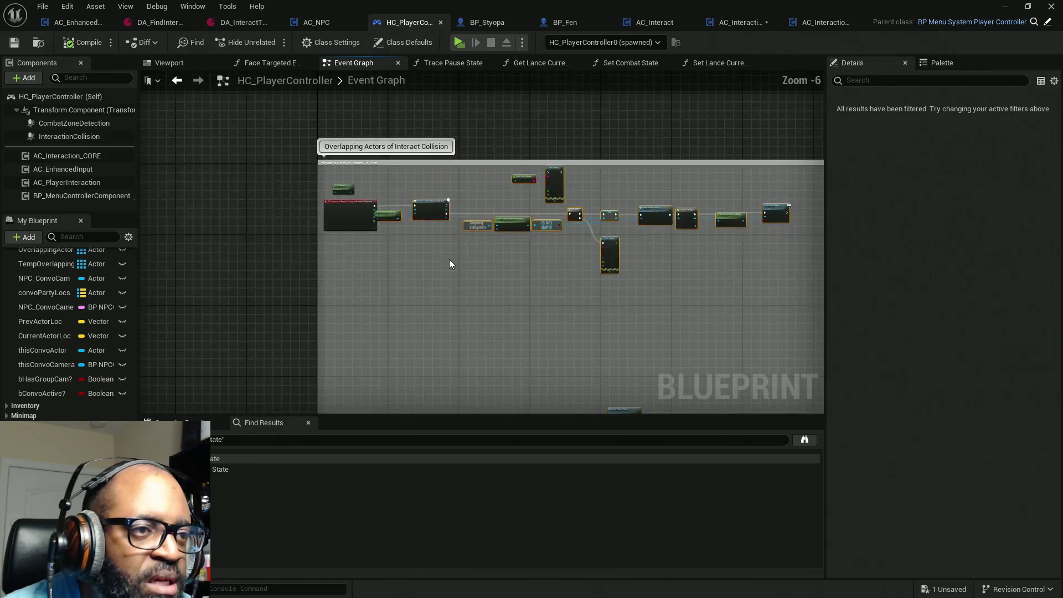
drag(449, 259, 375, 161)
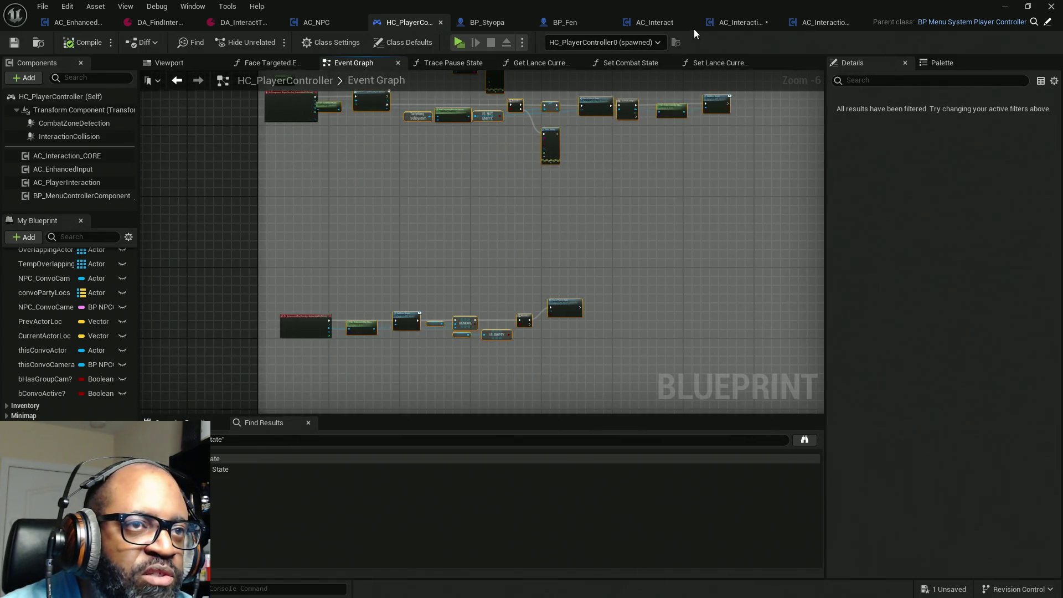
Drag AC_Interaction_CORE's EndOverlap event lower, then marquee-select HC_PlayerController's overlap nodes.
click(735, 23)
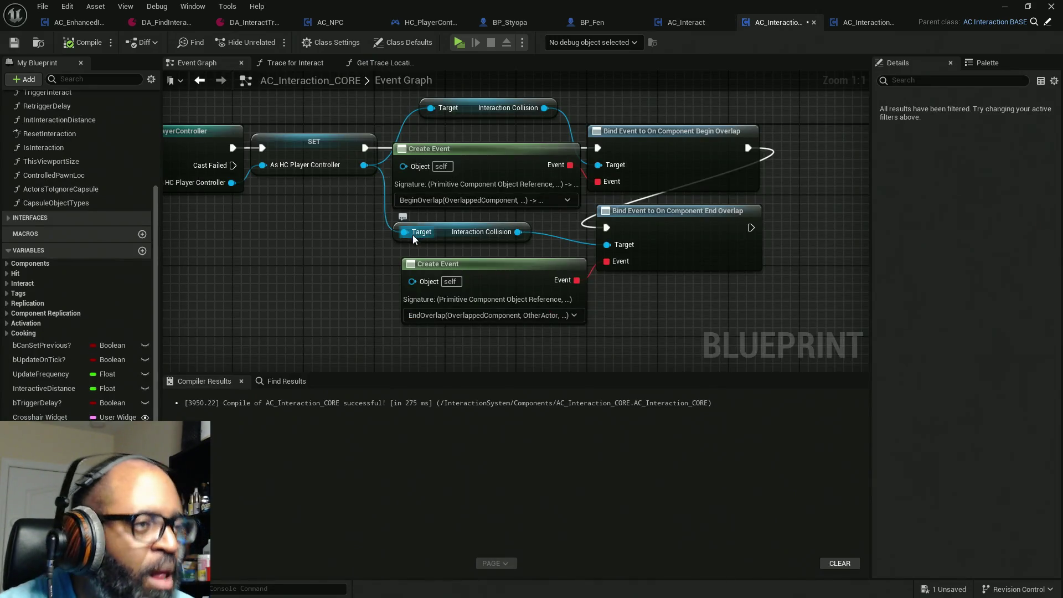
scroll(360, 249, down, 8)
mouse_move(344, 269)
mouse_down()
mouse_move(392, 182)
mouse_move(351, 239)
mouse_move(338, 205)
mouse_up()
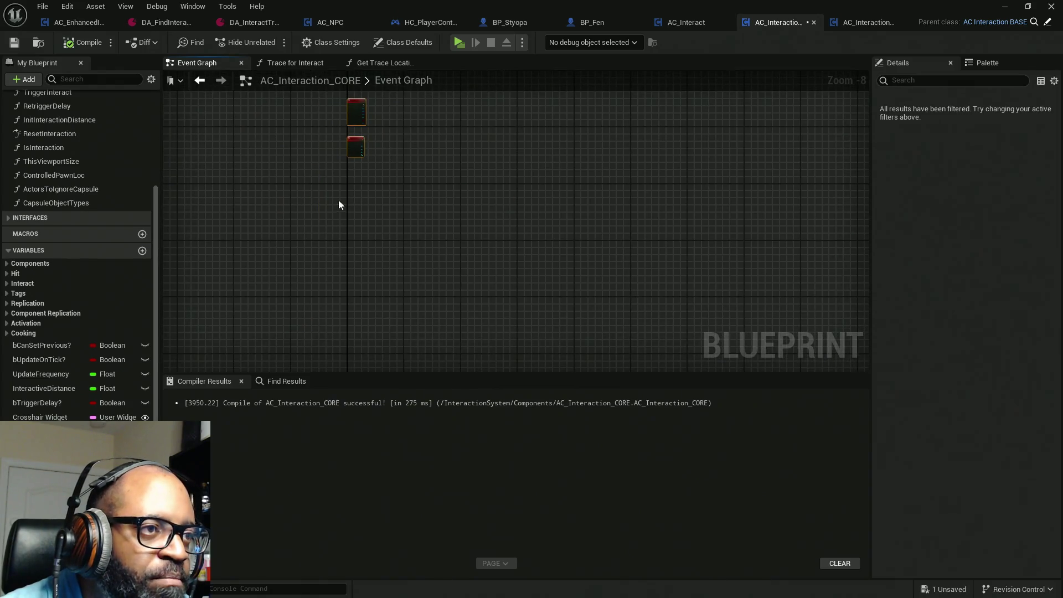
drag(352, 149, 352, 198)
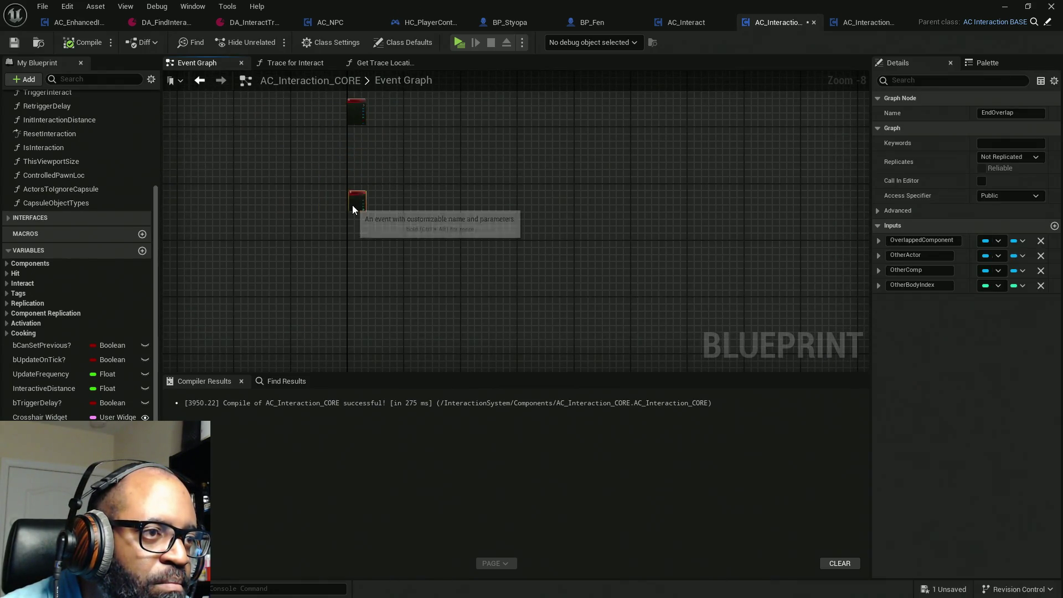
click(416, 24)
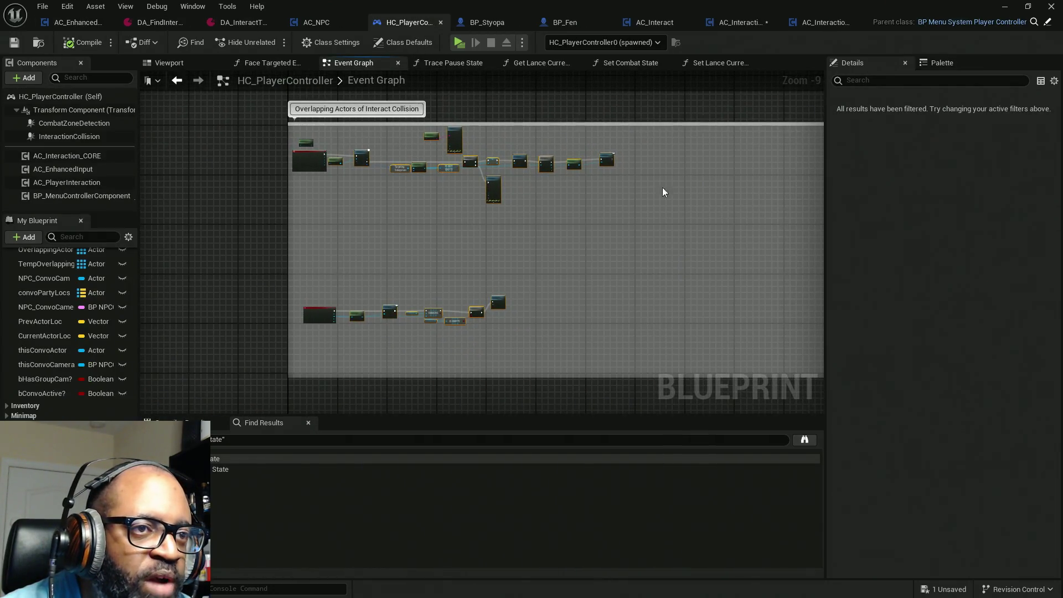
mouse_move(680, 357)
mouse_down()
mouse_move(435, 185)
mouse_move(334, 131)
mouse_up()
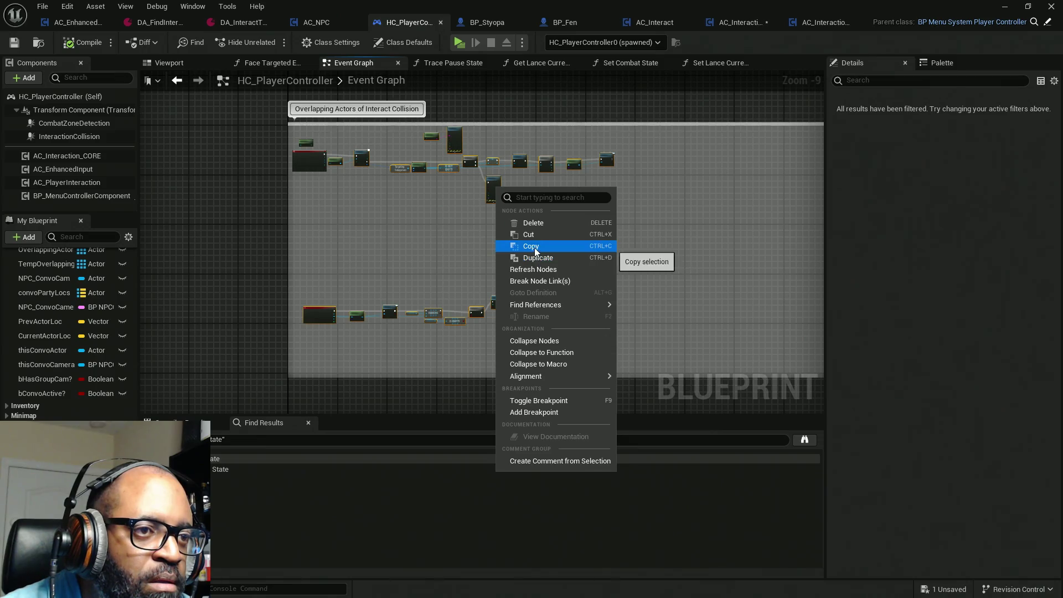
Copy the overlap nodes, paste into AC_Interaction_CORE, and cancel the unresolved TracePauseState fix prompt.
click(533, 247)
click(735, 22)
scroll(553, 249, down, 3)
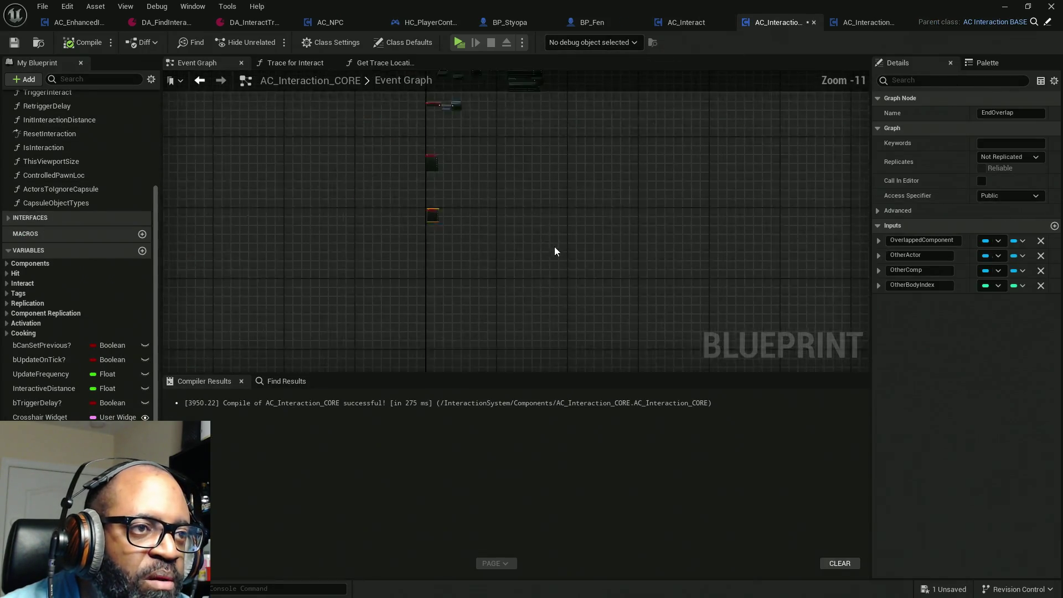
key(ctrl+v)
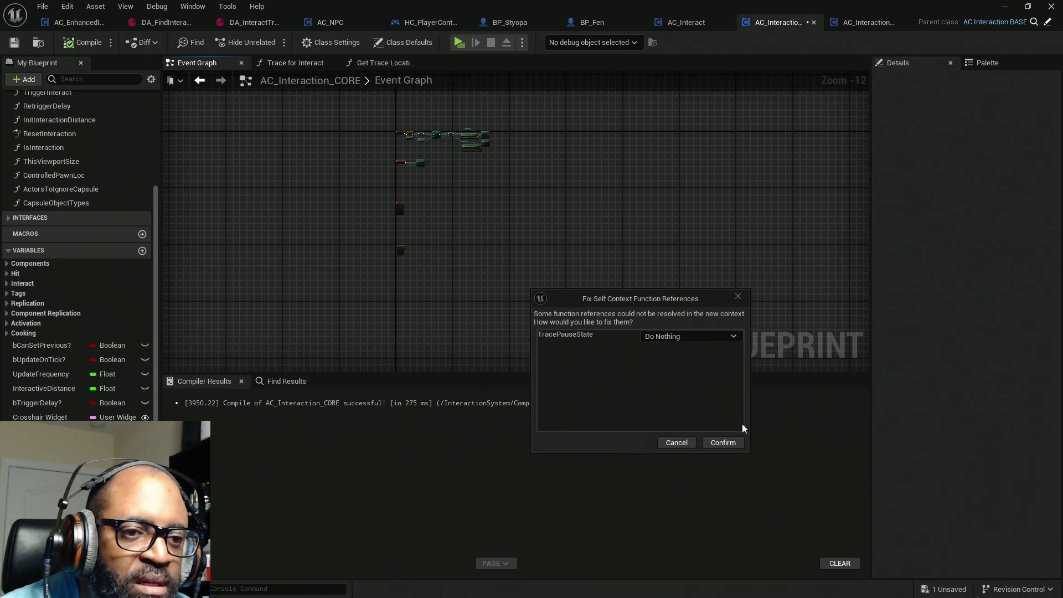
click(687, 436)
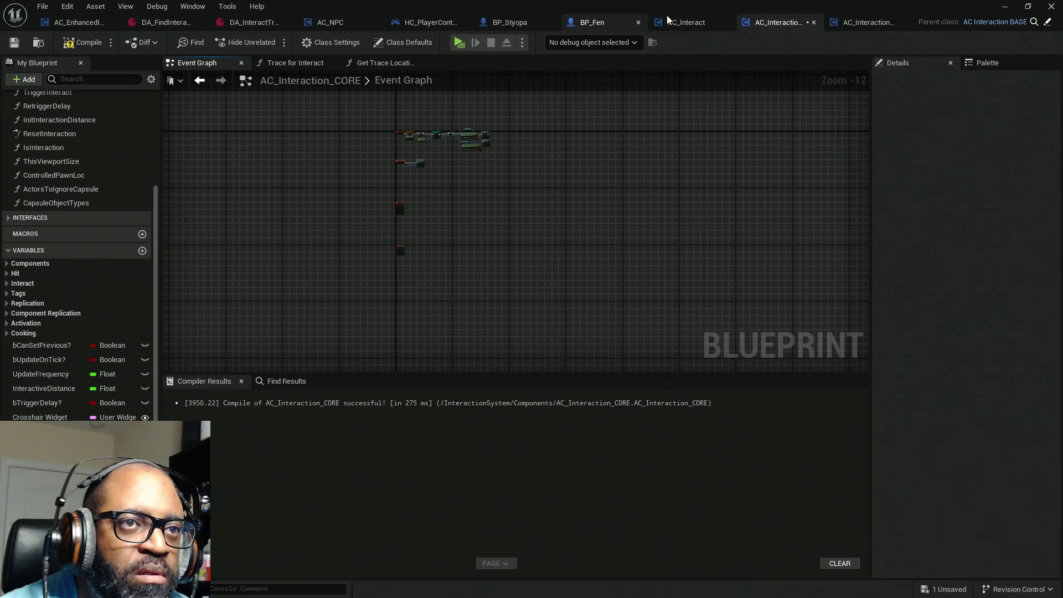
click(415, 22)
Break the wire from the Branch's True output to Trace Pause State.
scroll(427, 291, up, 6)
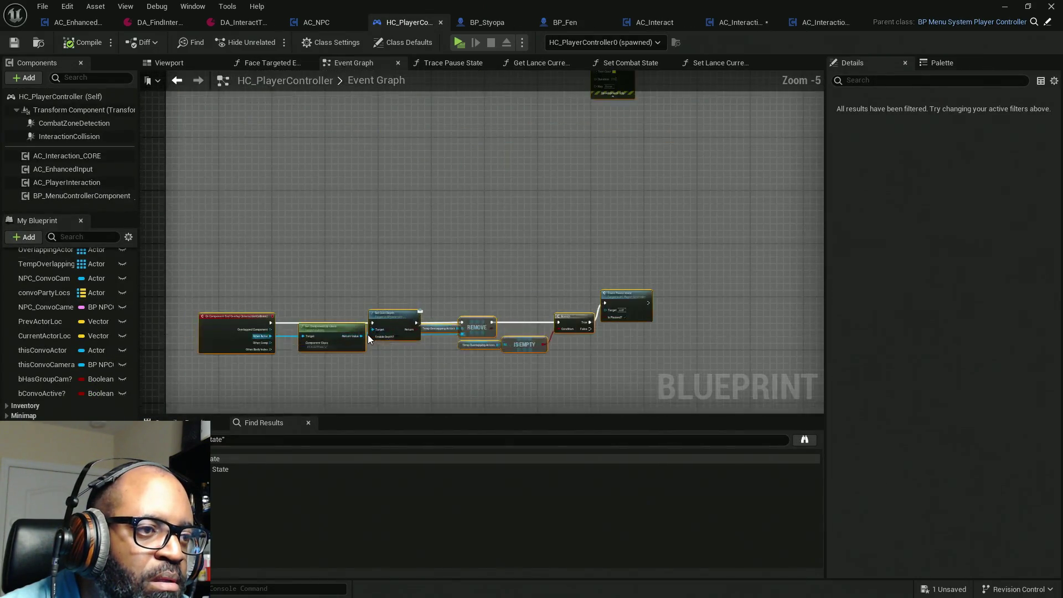
drag(480, 218, 336, 220)
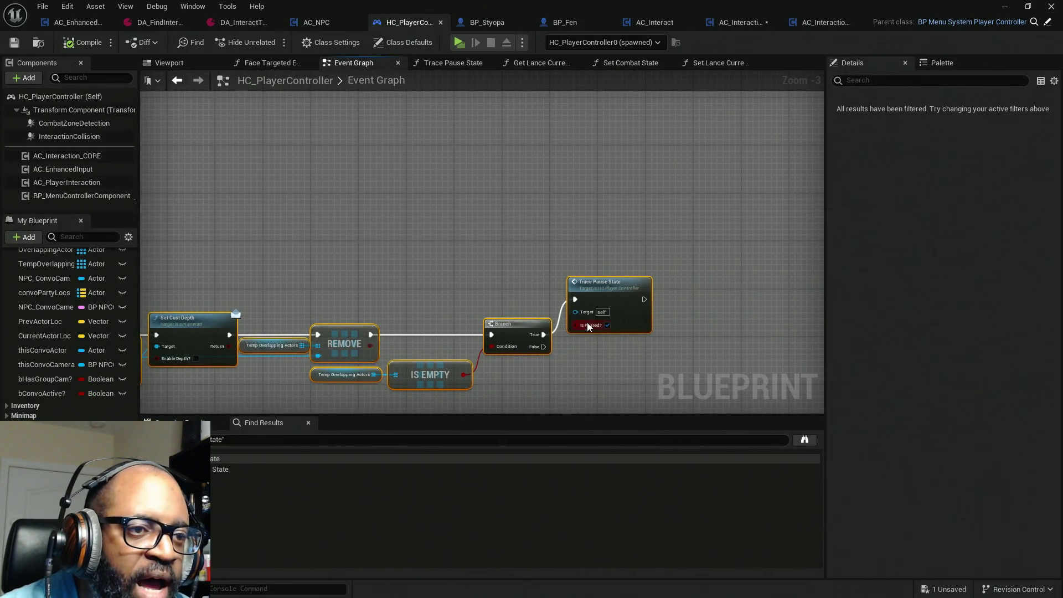
alt+click(574, 299)
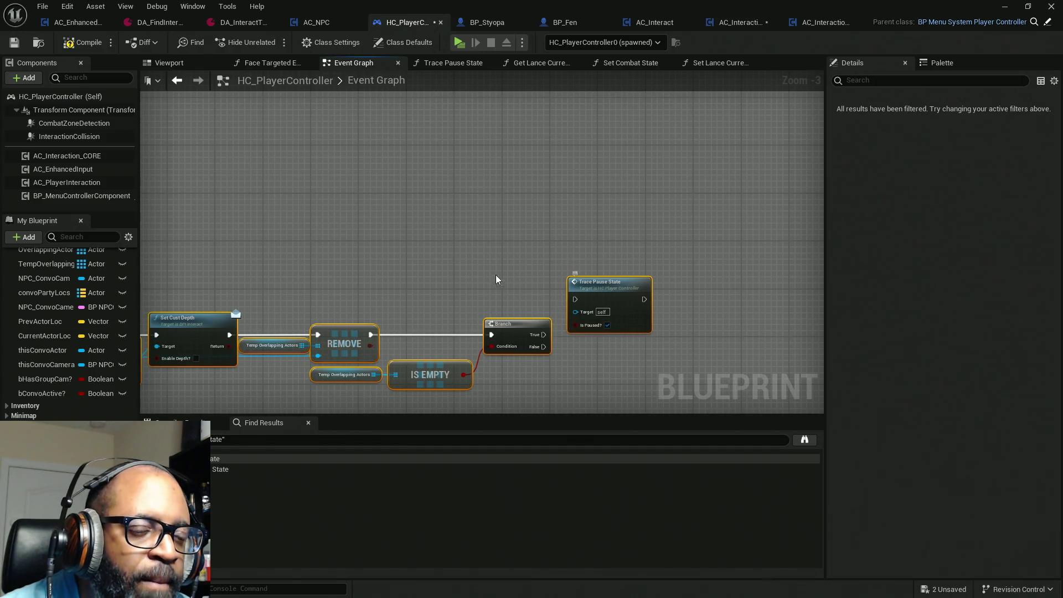
Copy the selected nodes, retry the paste in AC_Interaction_CORE, and cancel the TracePauseState prompt.
scroll(496, 279, down, 5)
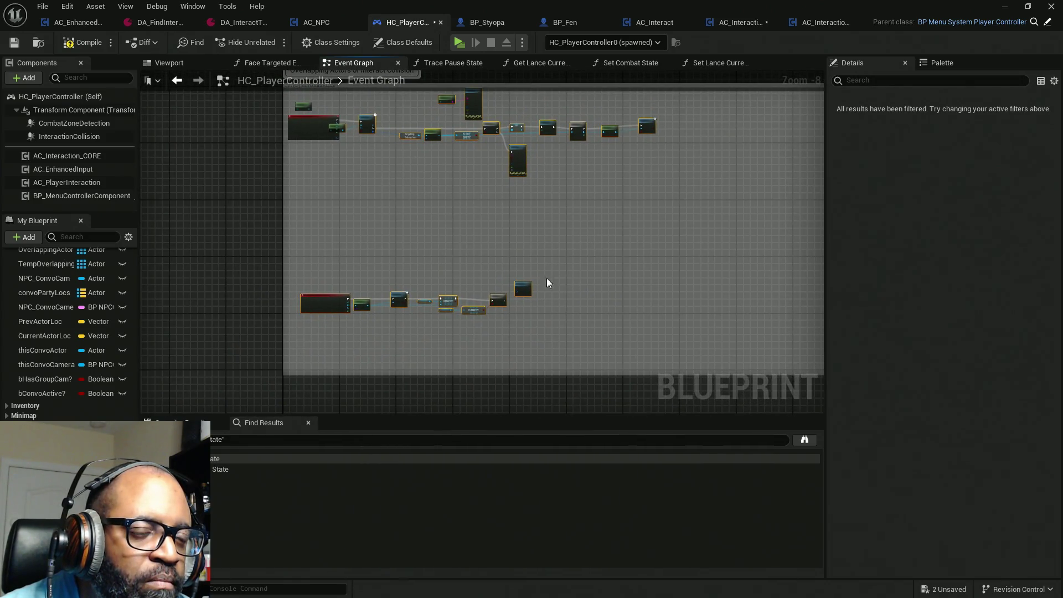
scroll(546, 283, up, 4)
scroll(546, 238, down, 5)
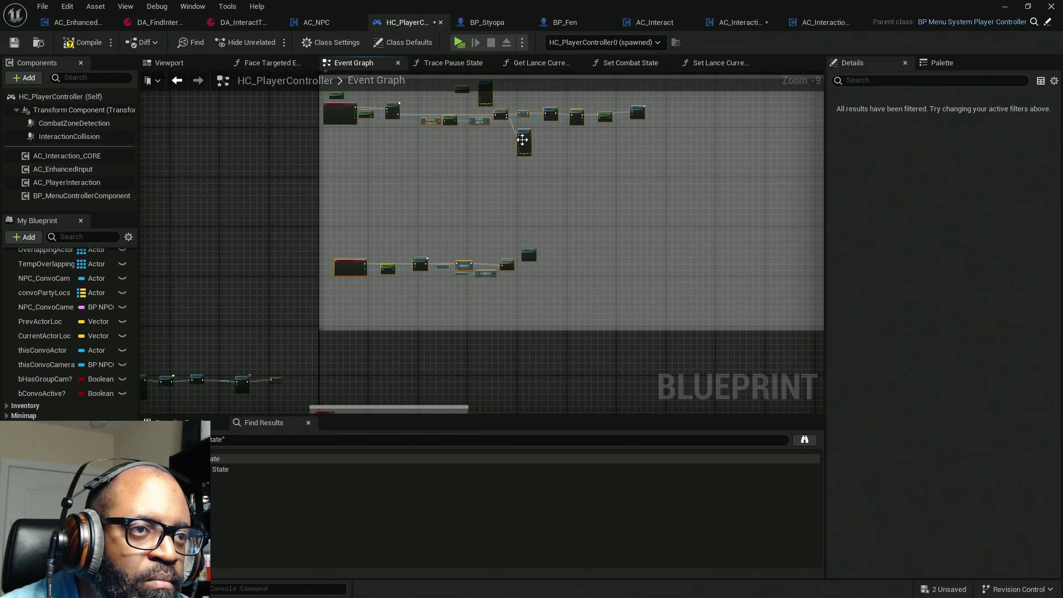
right_click(522, 140)
click(553, 198)
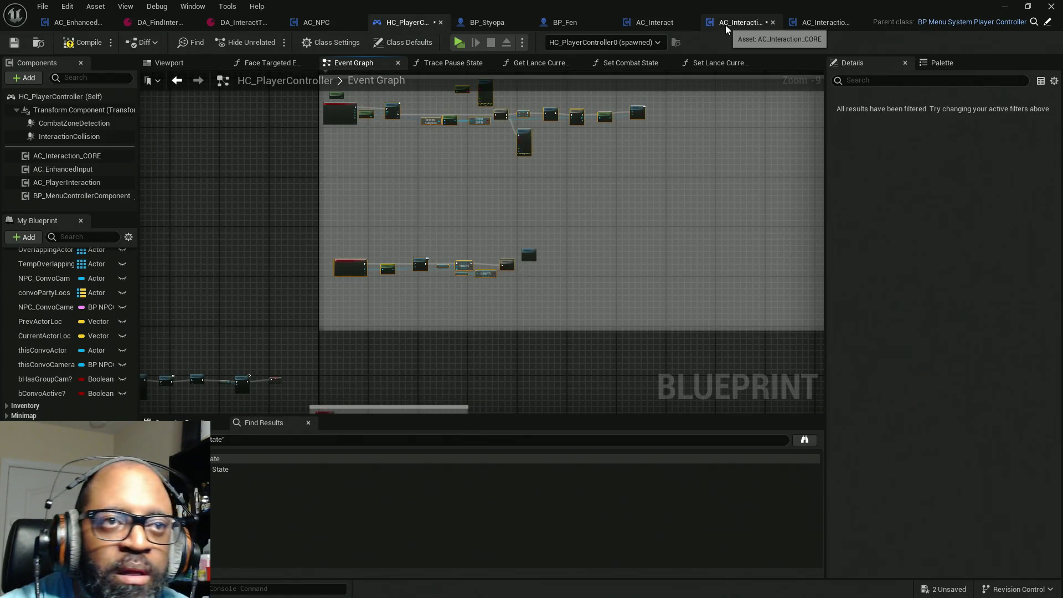
click(725, 25)
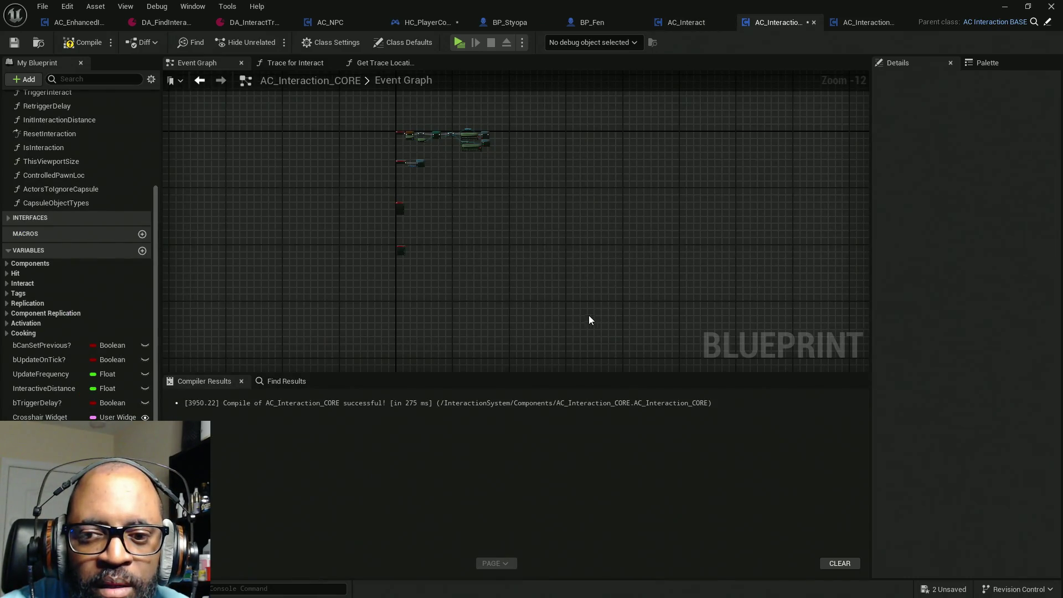
scroll(589, 314, up, 1)
scroll(550, 291, down, 1)
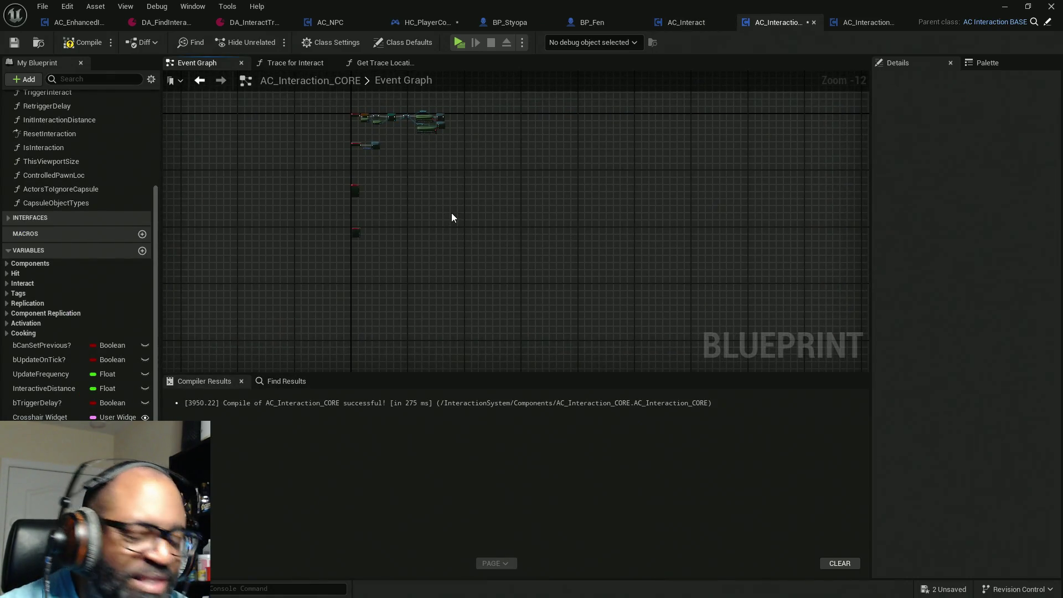
key(ctrl+v)
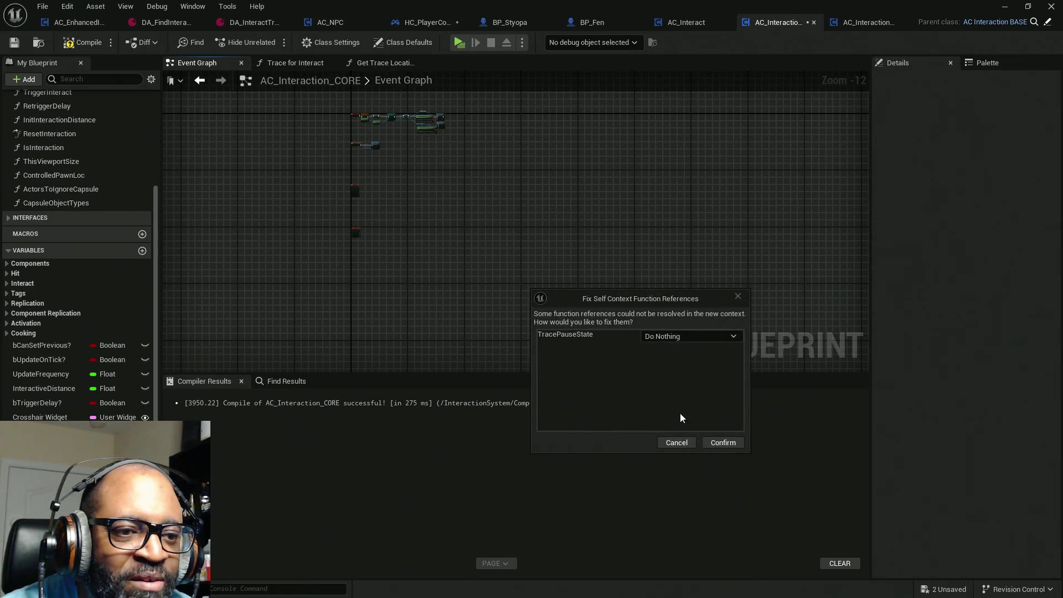
click(677, 442)
click(440, 23)
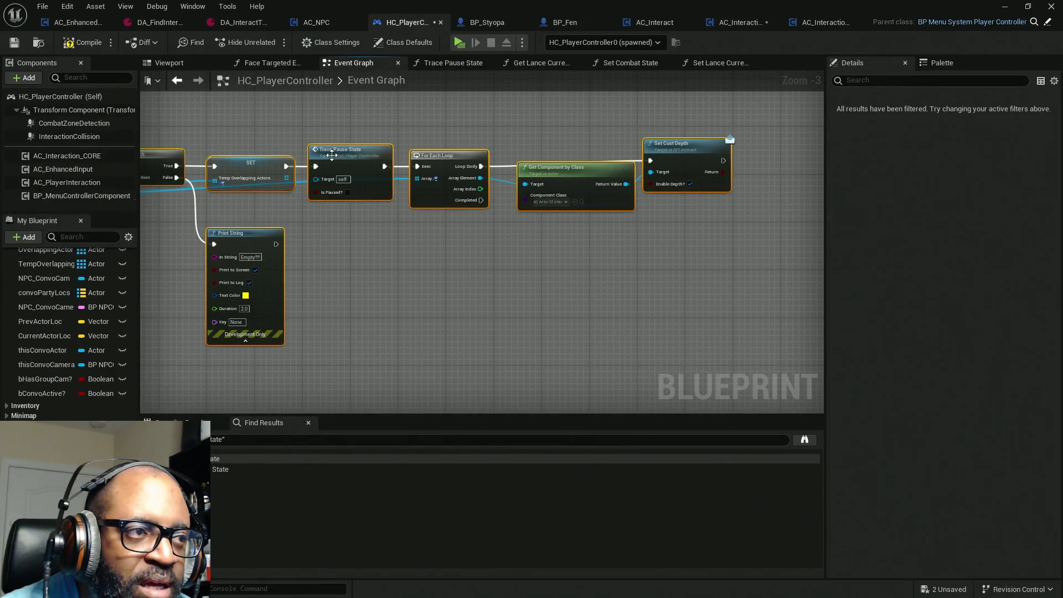
Deselect Trace Pause State and copy the remaining selected nodes for AC_Interaction_CORE.
drag(317, 179, 426, 222)
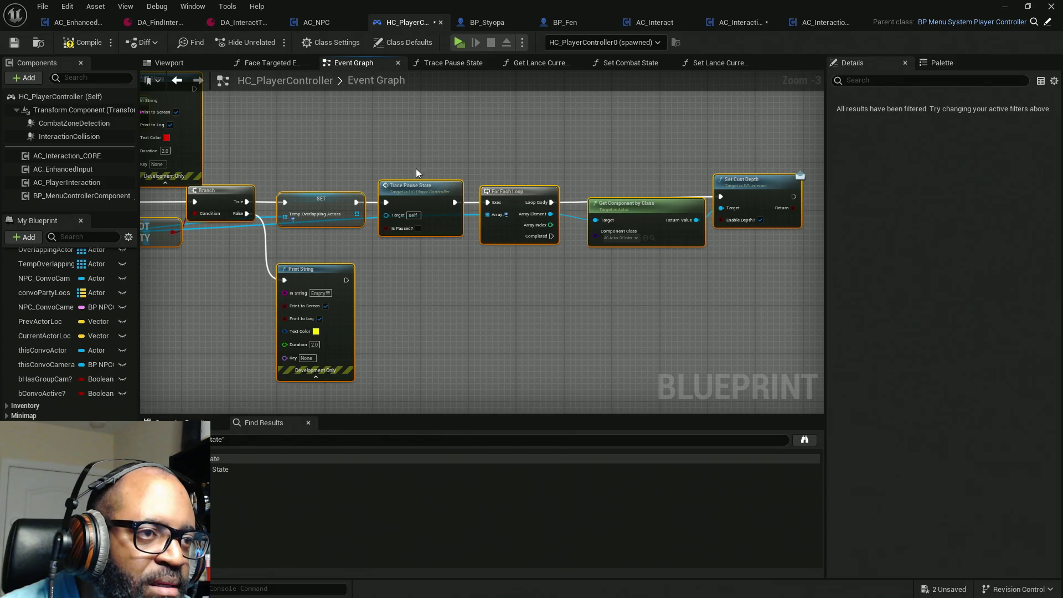
ctrl+click(416, 188)
right_click(648, 211)
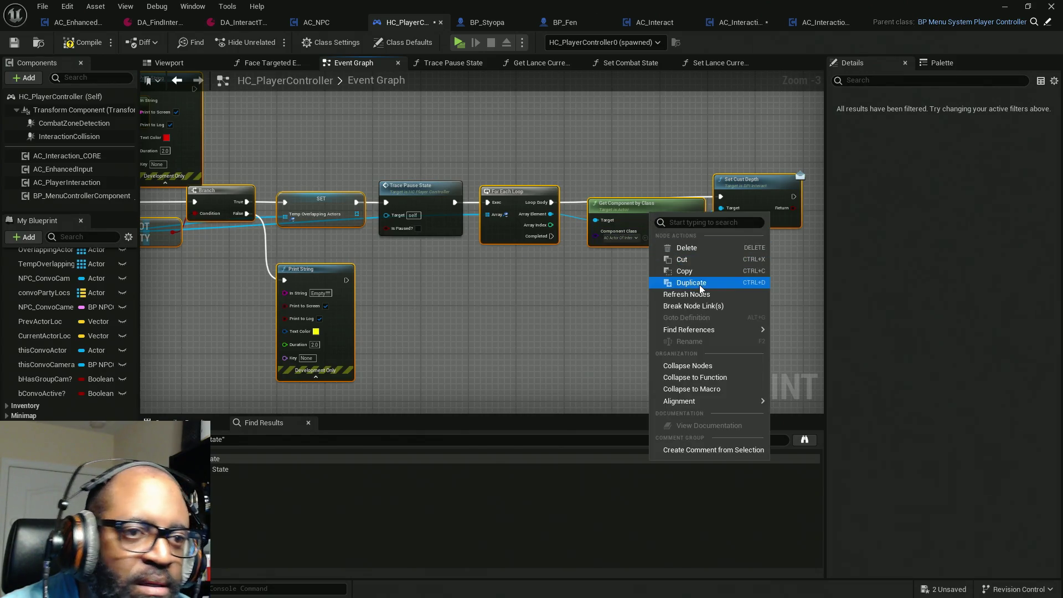
click(696, 271)
click(749, 27)
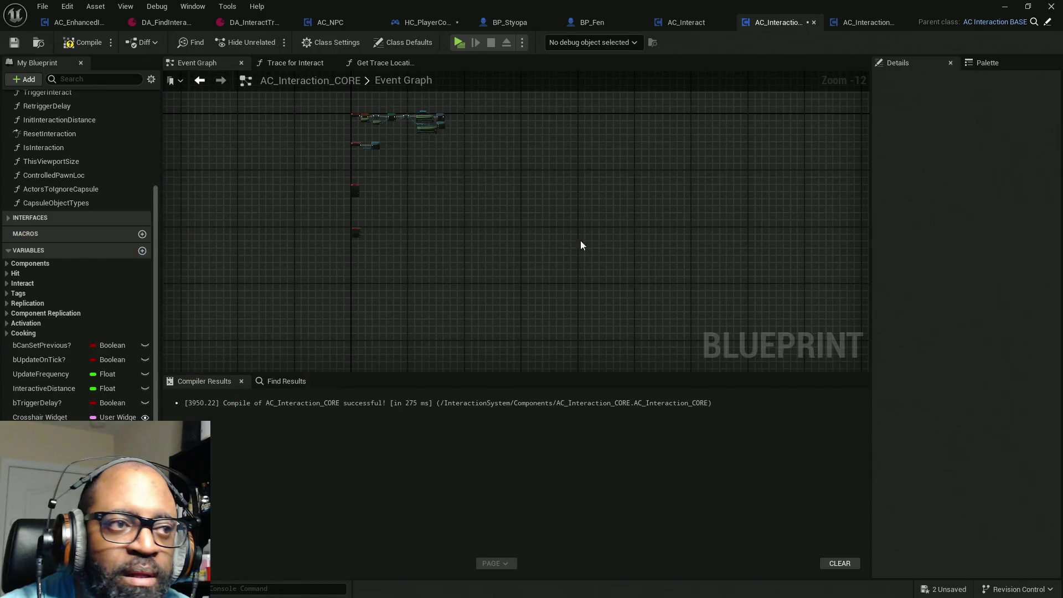
Wire BeginOverlap into Perform Targeting and delete the old On Component End Overlap event.
scroll(388, 197, up, 4)
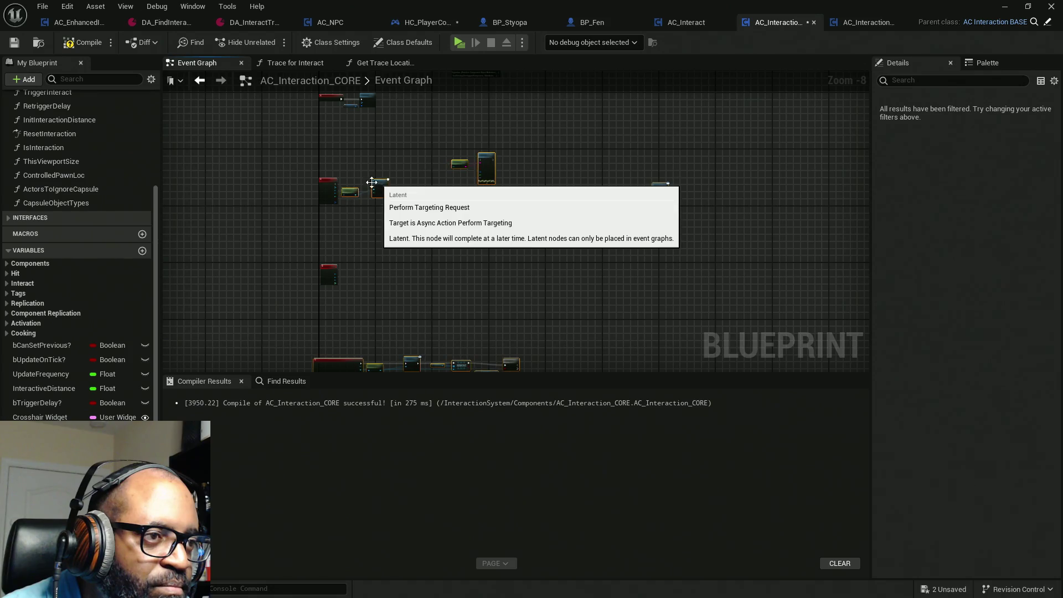
scroll(376, 186, up, 6)
drag(366, 165, 516, 168)
scroll(597, 273, down, 1)
scroll(569, 213, down, 2)
scroll(451, 153, down, 2)
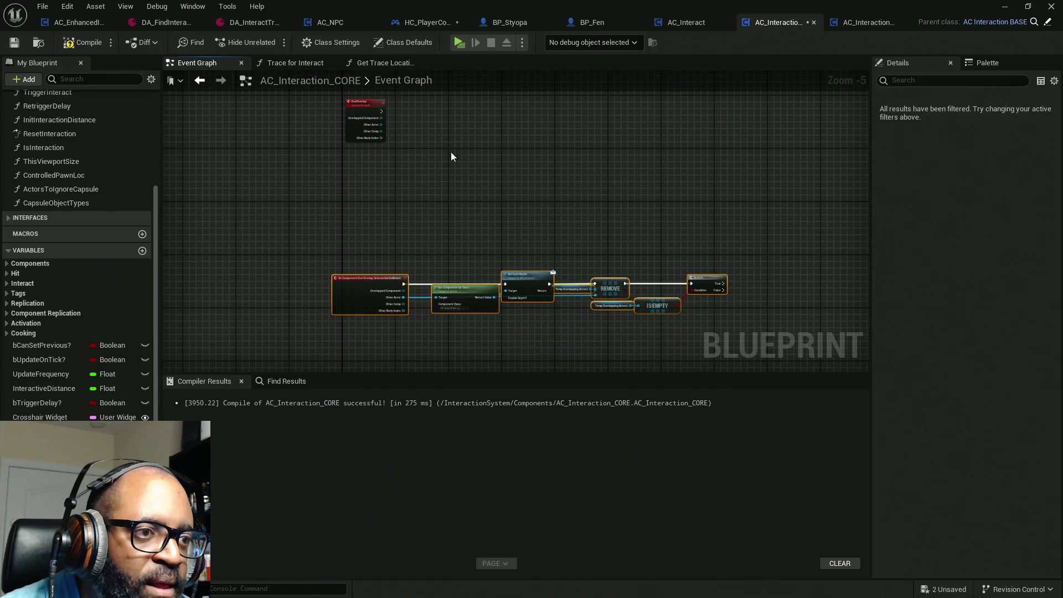
scroll(476, 347, up, 2)
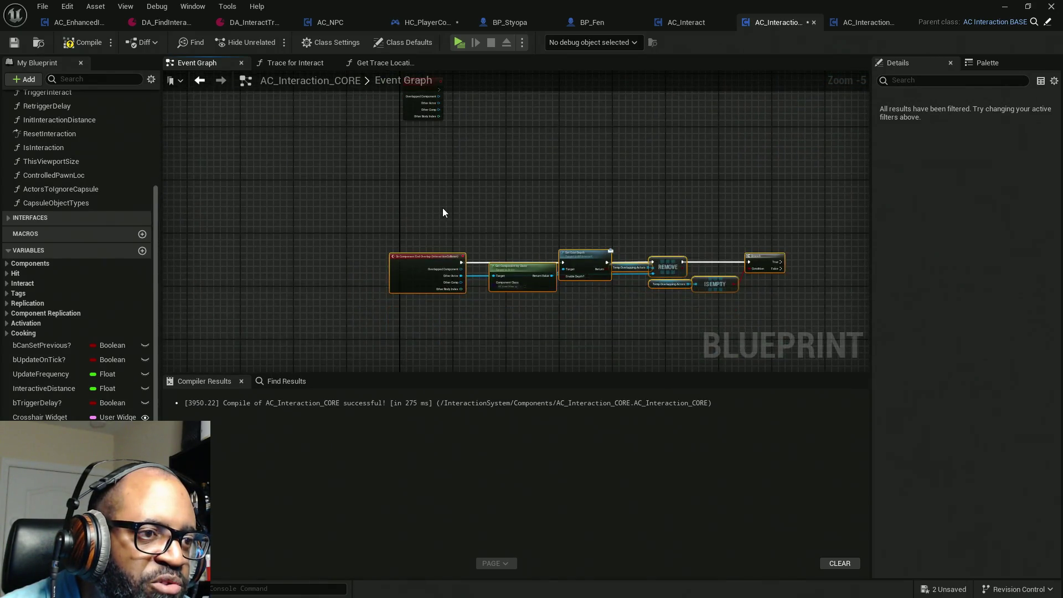
drag(443, 211, 434, 340)
key(Delete)
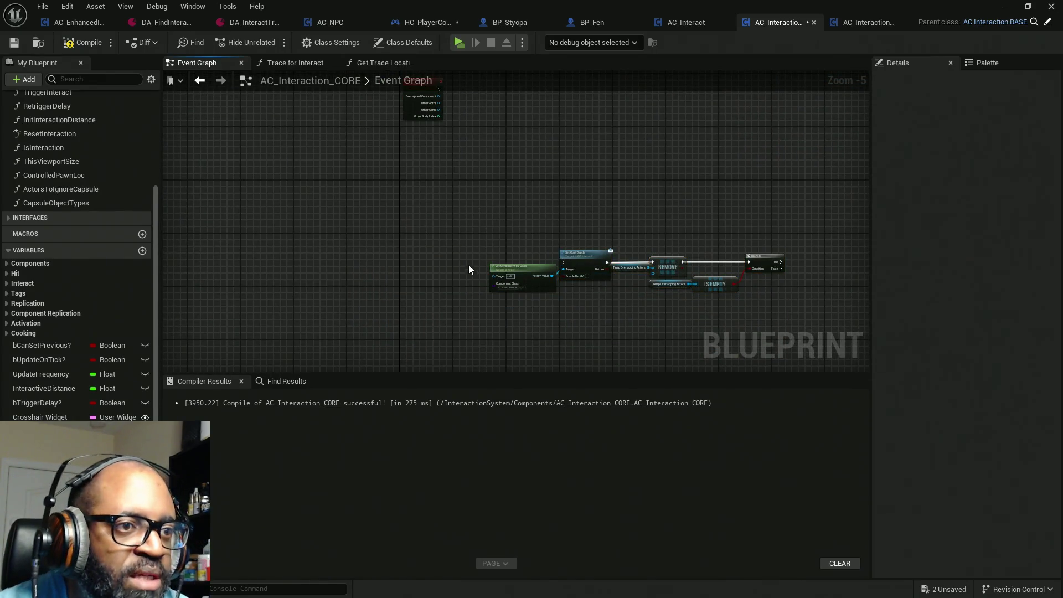
Reposition the end-overlap chain and connect EndOverlap's execution to Set Cust Depth.
drag(473, 204, 814, 344)
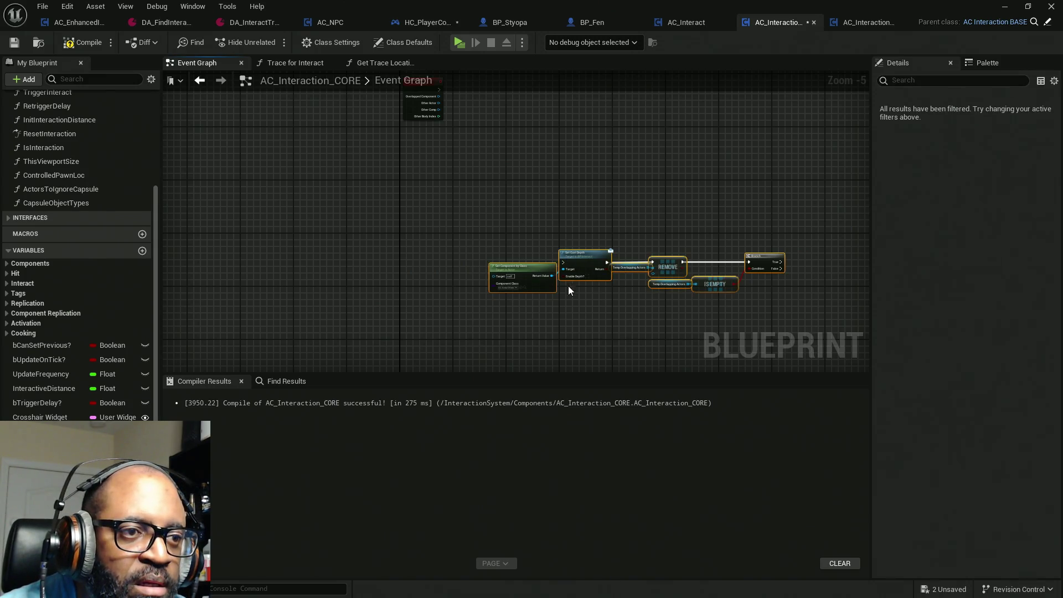
mouse_move(551, 287)
mouse_down()
mouse_move(537, 196)
mouse_move(498, 131)
mouse_up()
scroll(529, 280, up, 2)
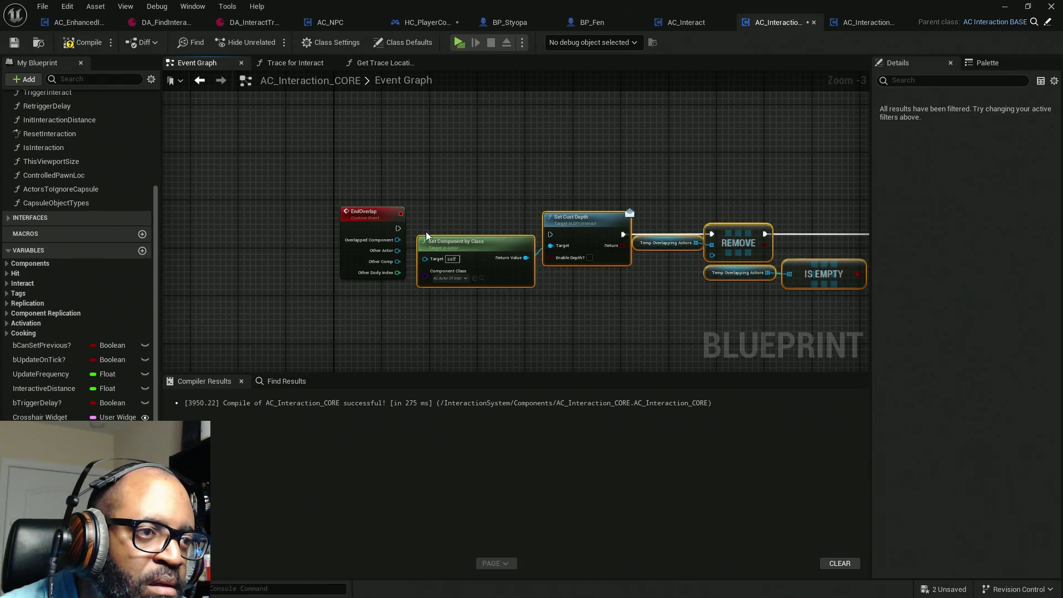
mouse_move(398, 228)
mouse_down()
mouse_move(423, 252)
mouse_move(557, 233)
mouse_up()
drag(712, 285, 433, 277)
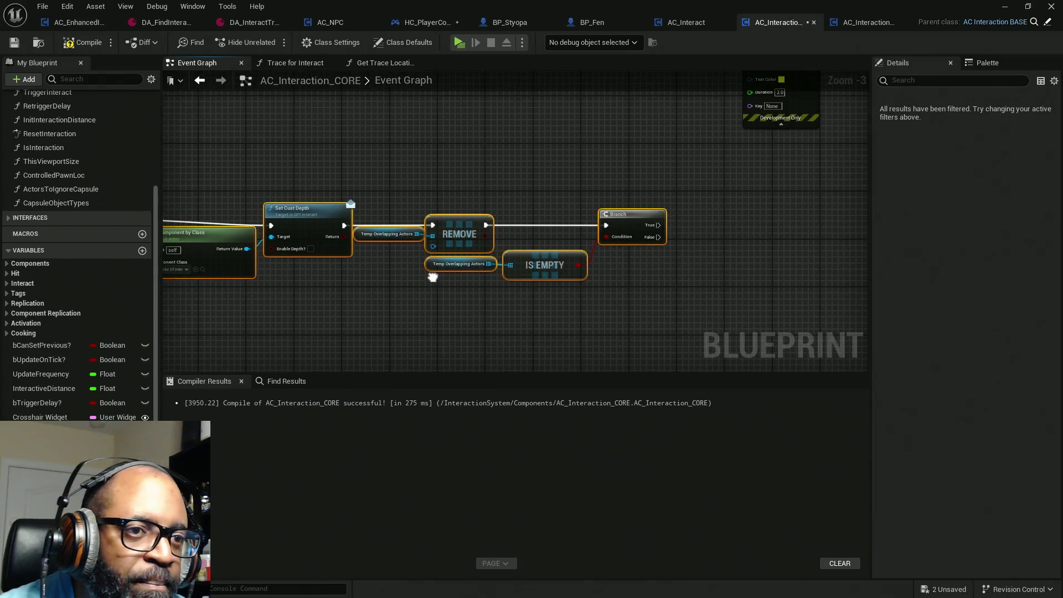
Add an As HC Player Controller getter beside the Branch.
scroll(663, 246, down, 1)
scroll(663, 246, up, 1)
drag(670, 247, 532, 314)
scroll(542, 287, down, 2)
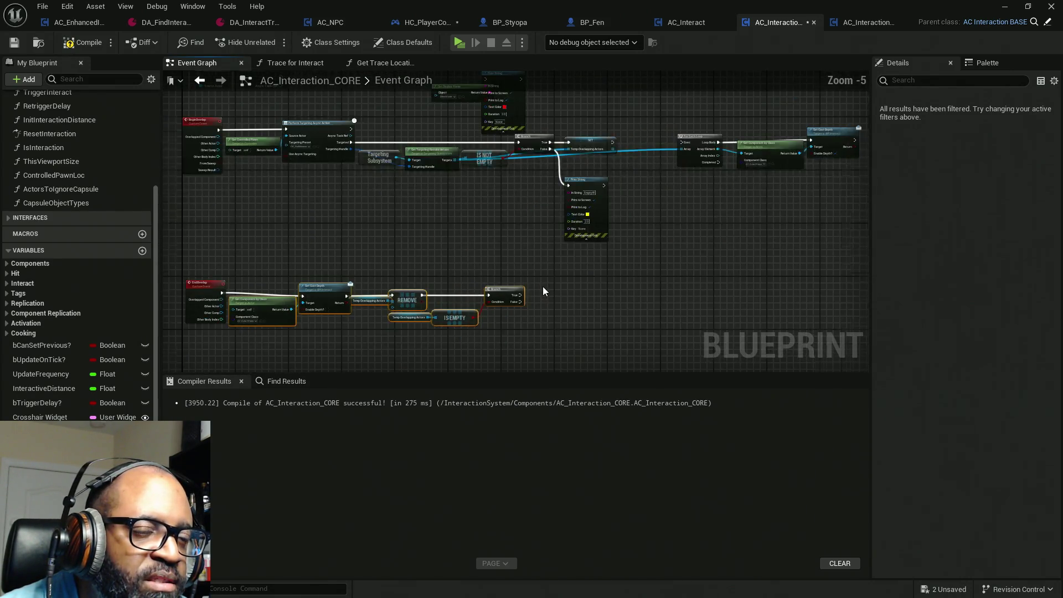
scroll(542, 286, up, 2)
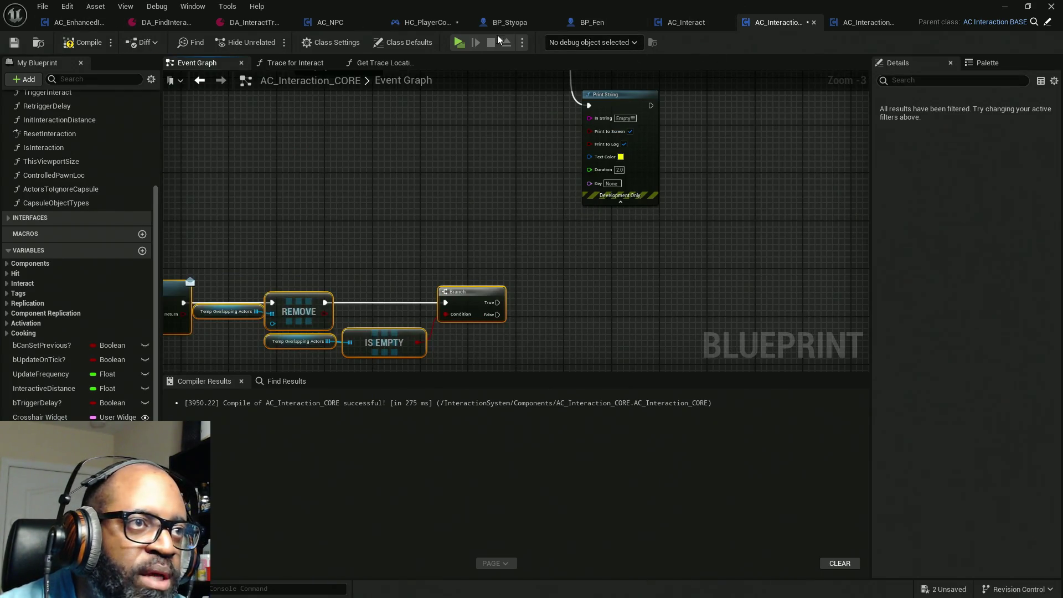
scroll(541, 255, down, 3)
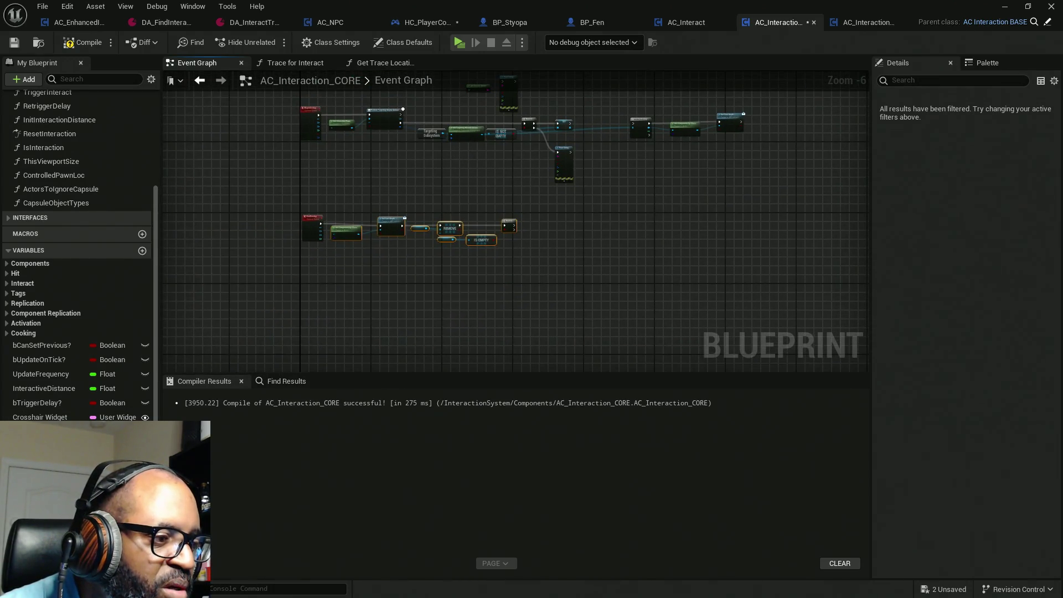
mouse_move(44, 431)
mouse_down()
mouse_move(437, 445)
mouse_move(520, 240)
mouse_up()
scroll(520, 240, up, 5)
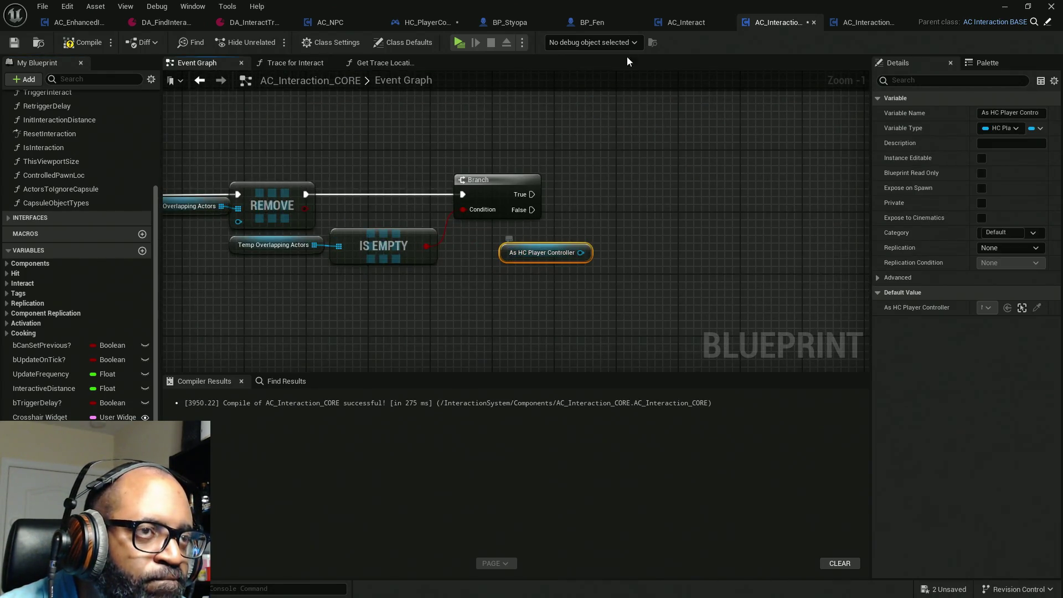
Place a Trace Pause State node found by searching 'trace pause' across all actions.
click(426, 22)
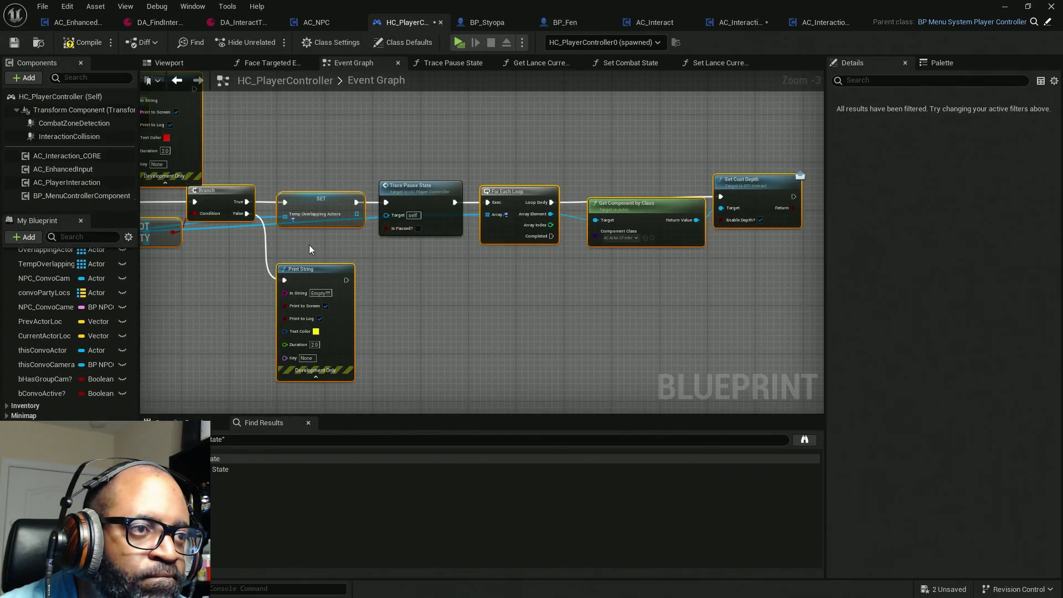
click(735, 23)
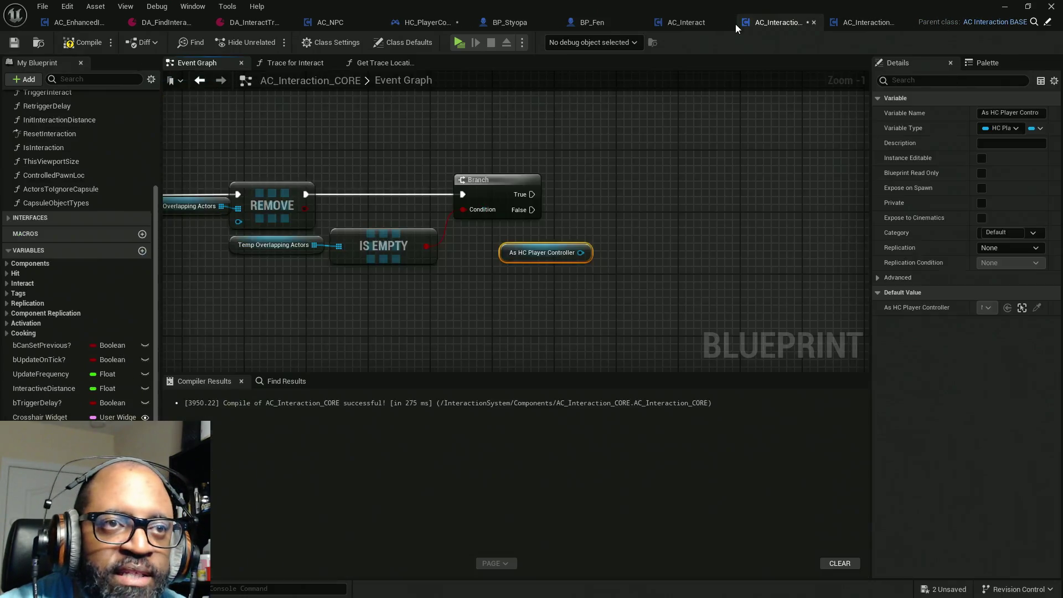
drag(580, 252, 623, 204)
text(tra)
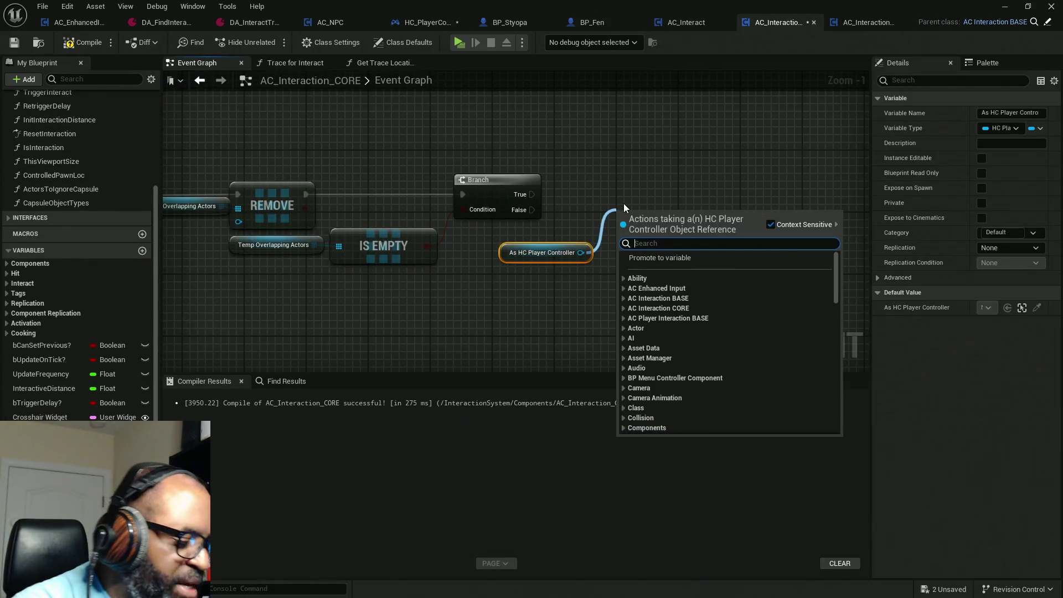
text(ce pause)
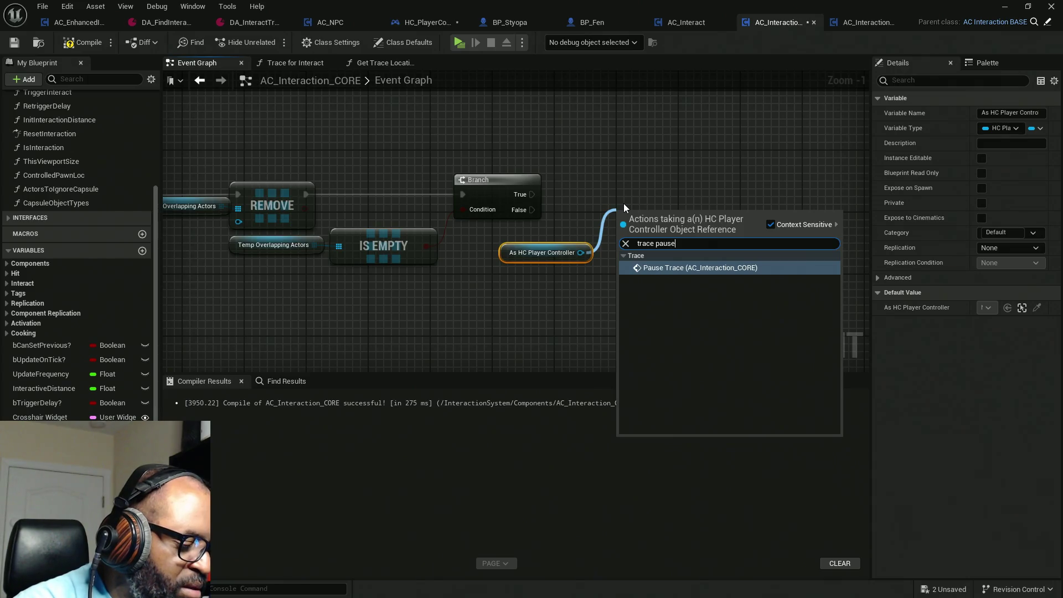
text( stat)
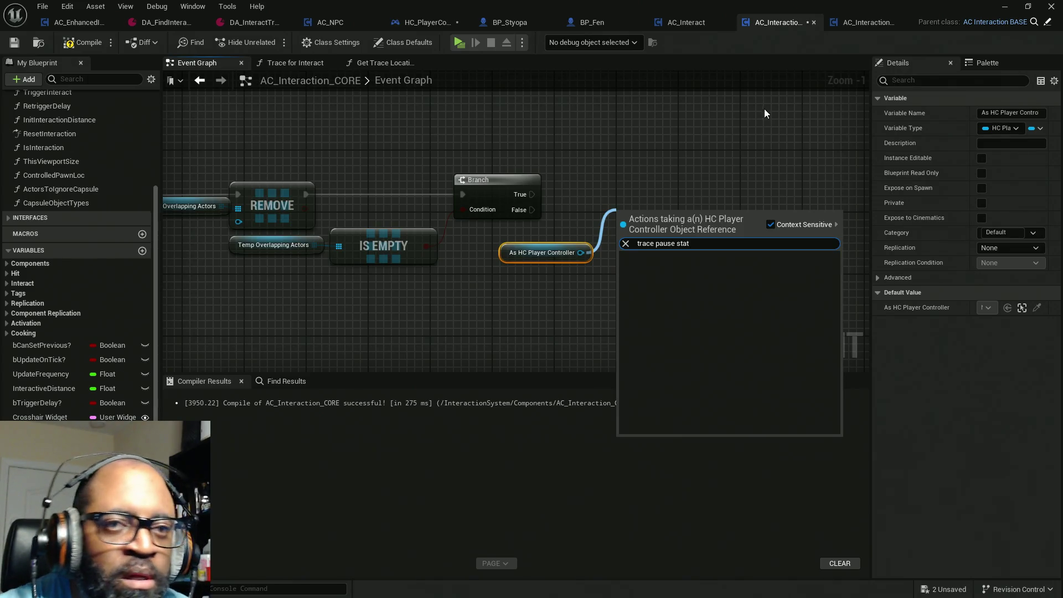
click(977, 71)
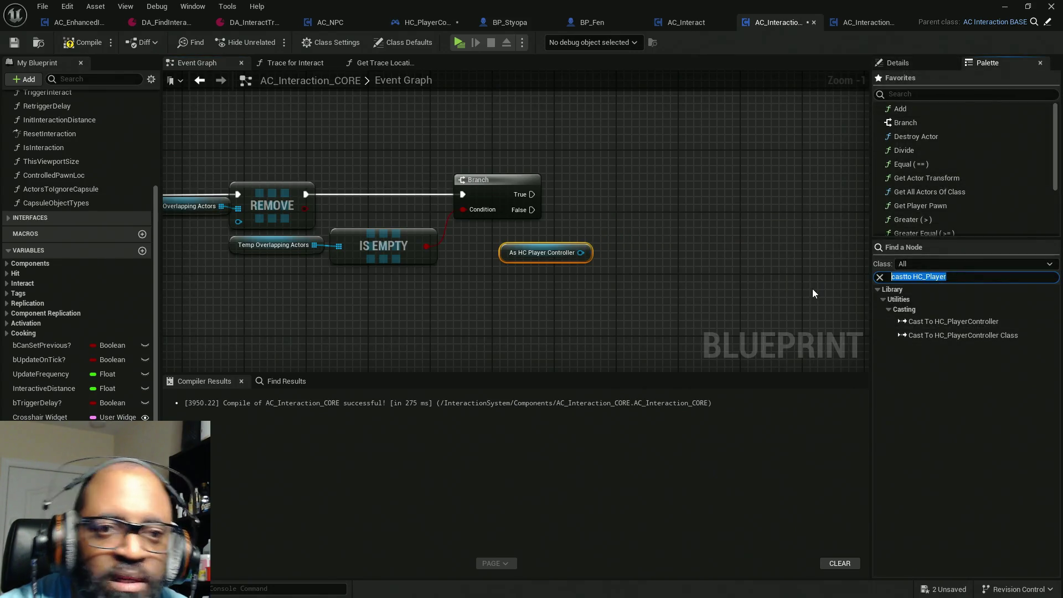
text(trace pa)
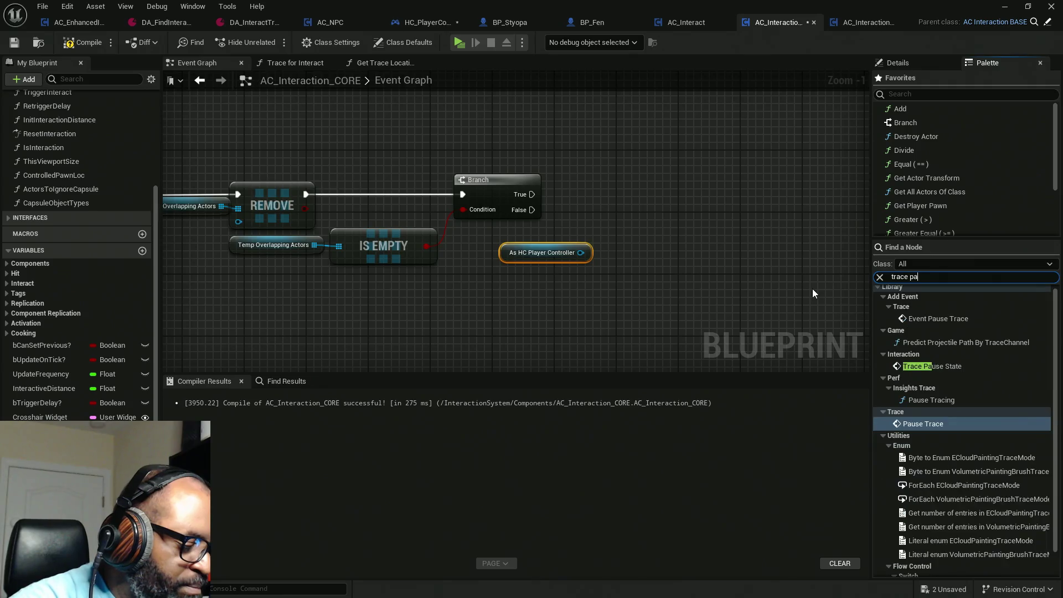
text(use)
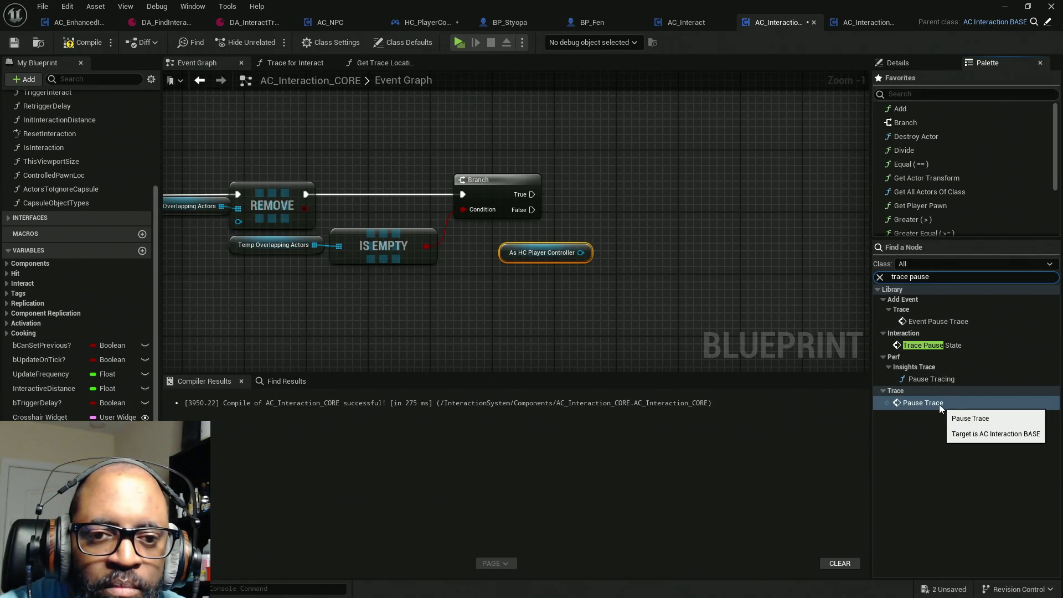
click(924, 346)
mouse_move(924, 346)
mouse_down()
mouse_move(642, 232)
mouse_move(619, 209)
mouse_up()
Wire As HC Player Controller to Trace Pause State's Target and Branch True into it.
mouse_move(626, 250)
mouse_down()
mouse_move(582, 254)
mouse_move(616, 227)
mouse_move(533, 194)
mouse_move(703, 290)
mouse_up()
mouse_move(641, 307)
mouse_down()
mouse_move(696, 215)
mouse_move(619, 207)
mouse_up()
drag(400, 285, 603, 273)
click(430, 21)
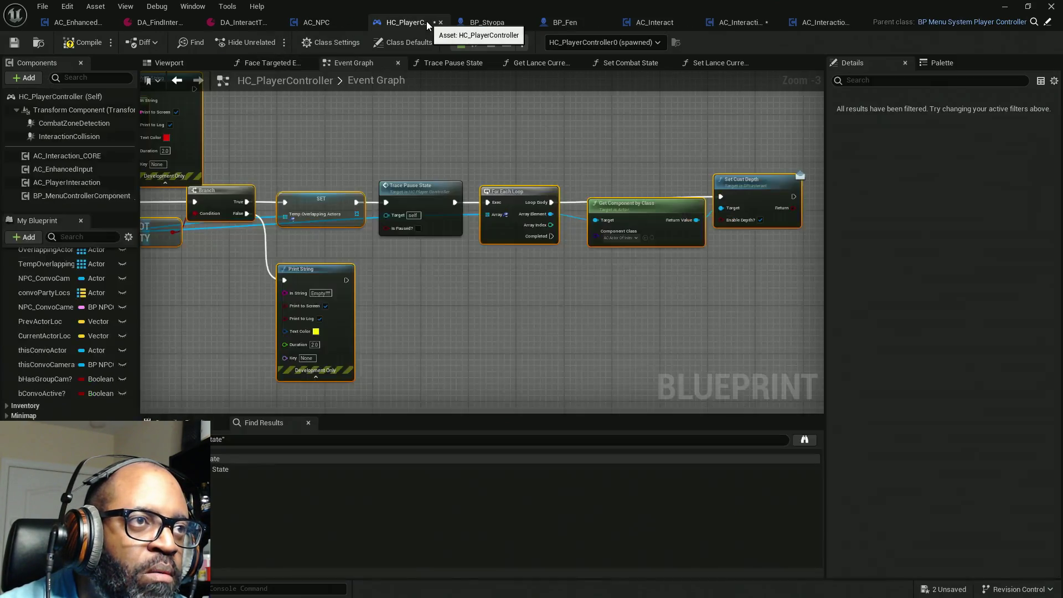
Inspect HC_PlayerController's IS EMPTY check and Trace Pause State chain.
scroll(563, 227, down, 9)
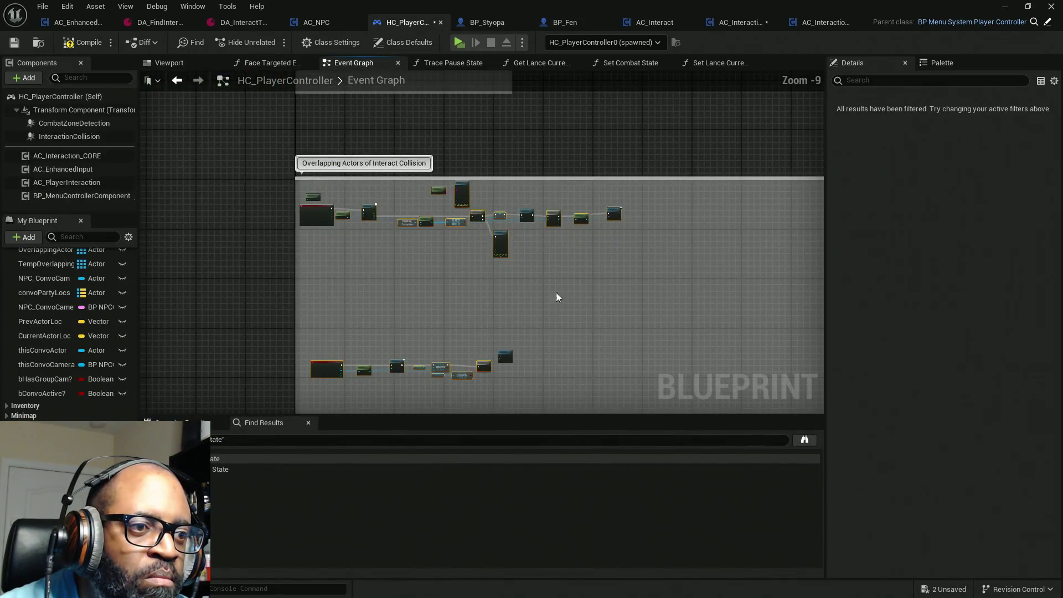
scroll(480, 367, up, 11)
mouse_move(529, 368)
mouse_down()
mouse_move(542, 248)
mouse_move(565, 260)
mouse_move(545, 287)
mouse_up()
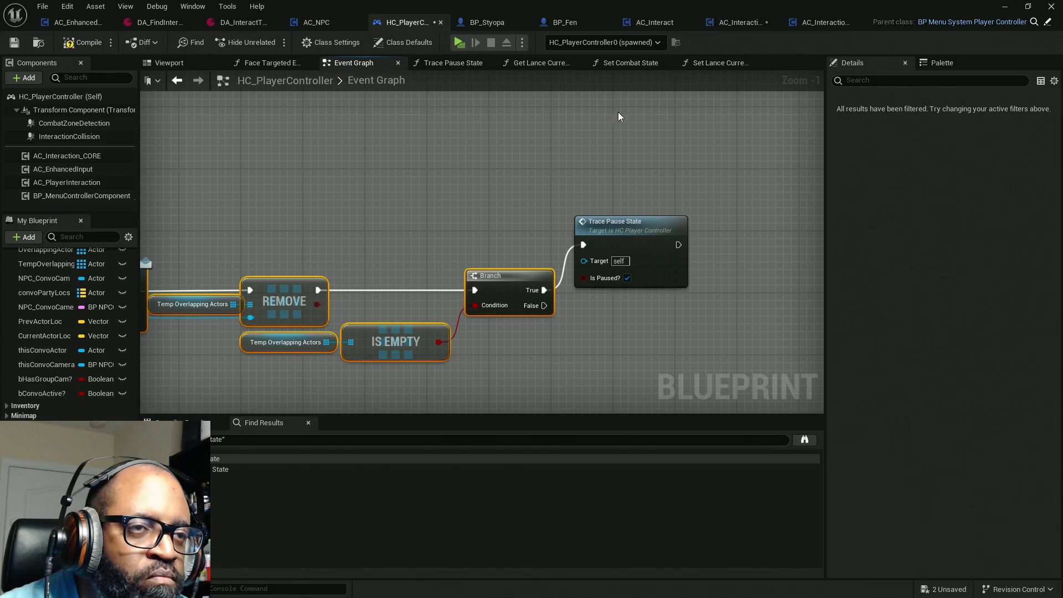
scroll(486, 278, down, 6)
scroll(493, 310, up, 7)
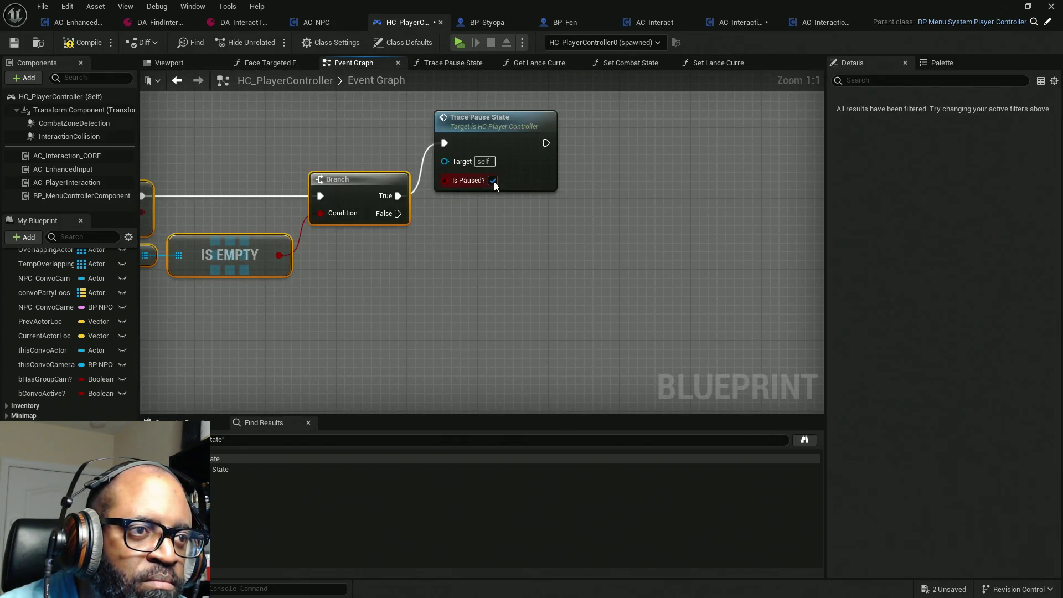
scroll(494, 182, down, 5)
scroll(652, 237, up, 5)
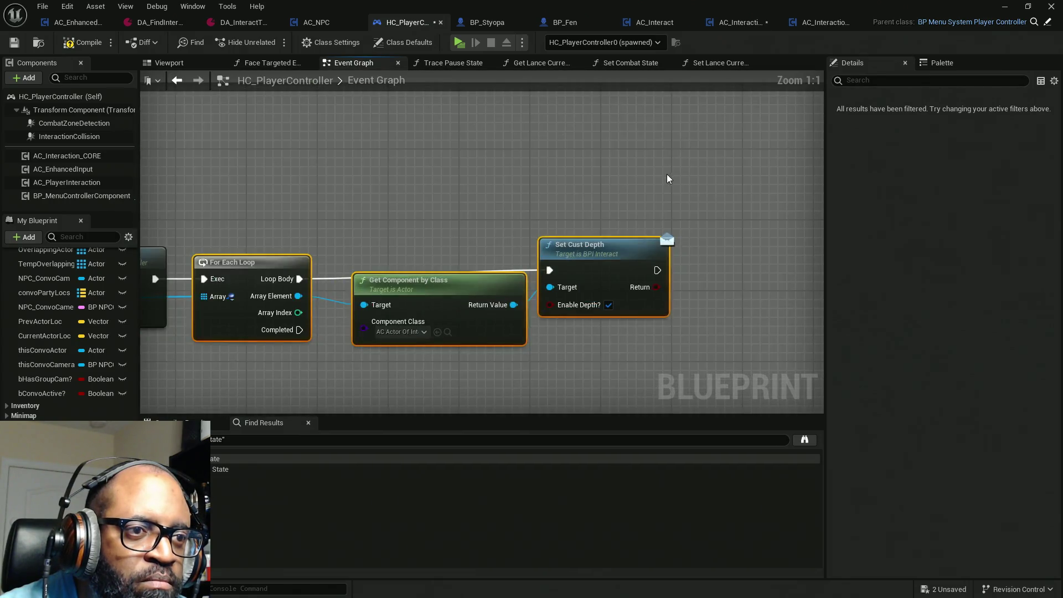
mouse_move(368, 266)
mouse_down()
mouse_move(640, 221)
mouse_move(493, 177)
mouse_move(557, 170)
mouse_up()
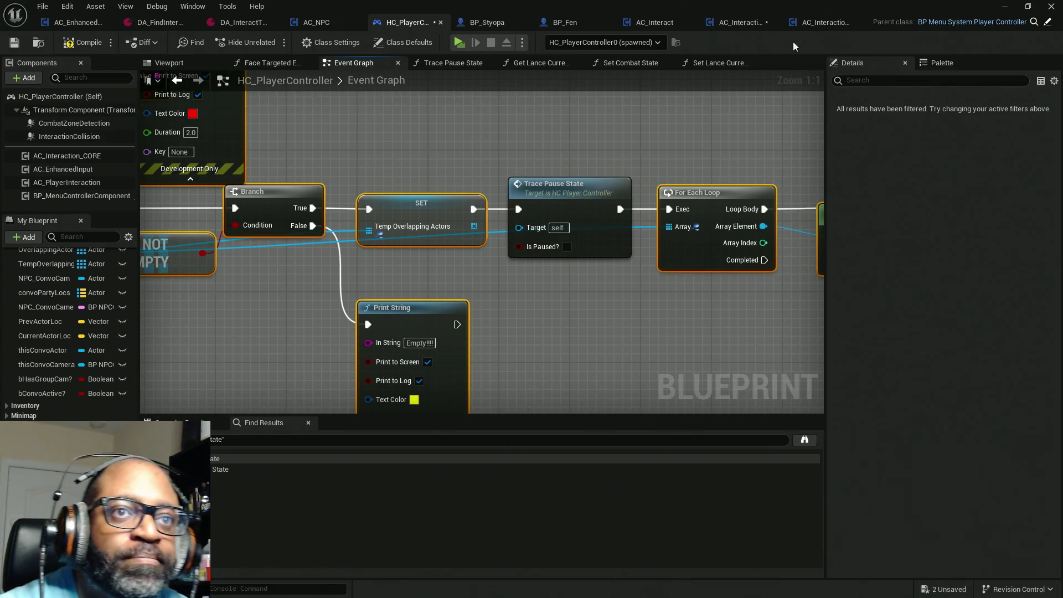
Back in AC_Interaction_CORE, select the nodes above Trace Pause State.
click(746, 21)
mouse_move(589, 250)
mouse_down()
mouse_move(626, 252)
mouse_move(544, 319)
mouse_move(533, 209)
mouse_move(510, 158)
mouse_up()
scroll(511, 179, down, 1)
drag(554, 254, 558, 296)
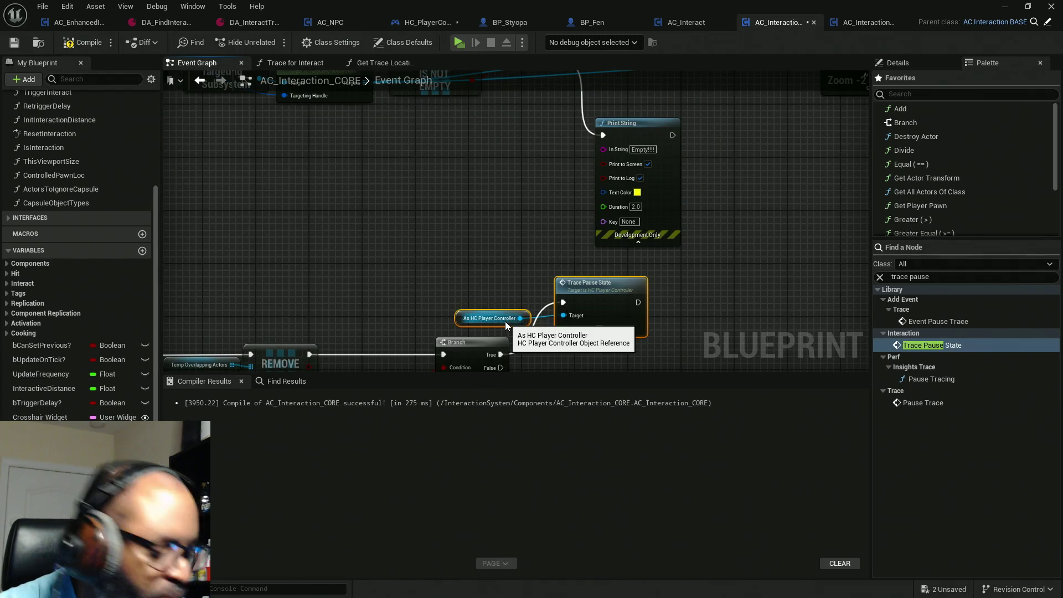
Paste a Trace Pause State copy between SET Temp Overlapping Actors and For Each Loop.
mouse_move(482, 246)
mouse_down()
mouse_move(505, 316)
mouse_move(477, 316)
mouse_move(505, 329)
mouse_up()
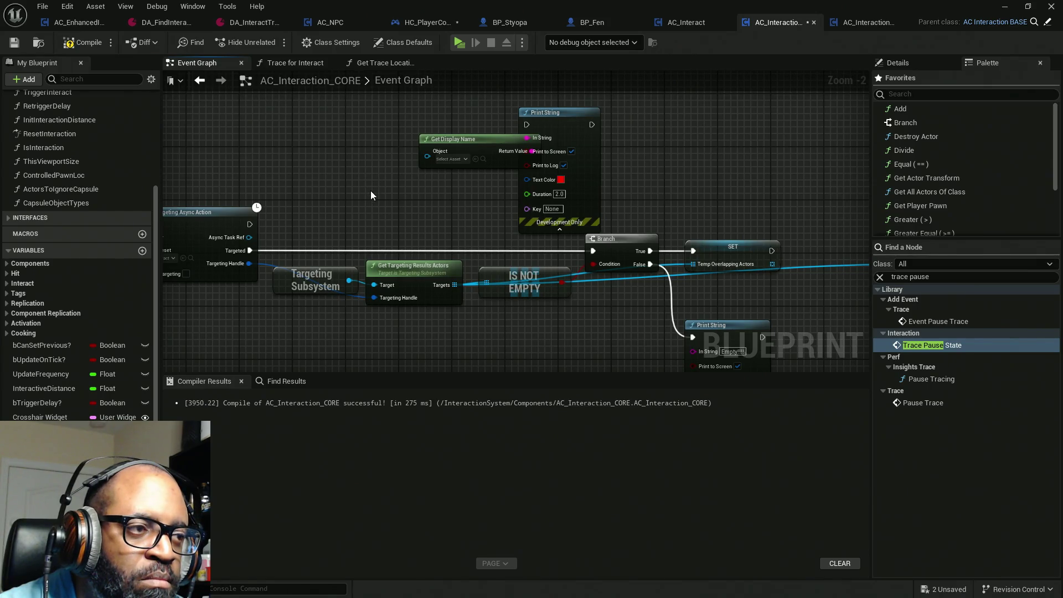
drag(370, 190, 483, 242)
key(ctrl+v)
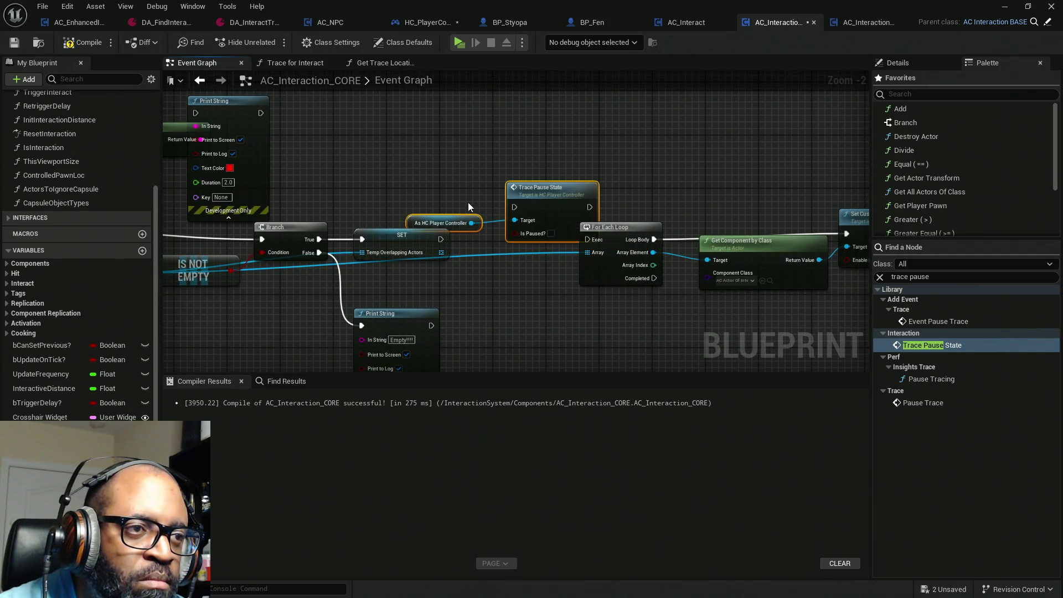
mouse_move(537, 201)
mouse_down()
mouse_move(510, 247)
mouse_move(516, 230)
mouse_up()
click(510, 245)
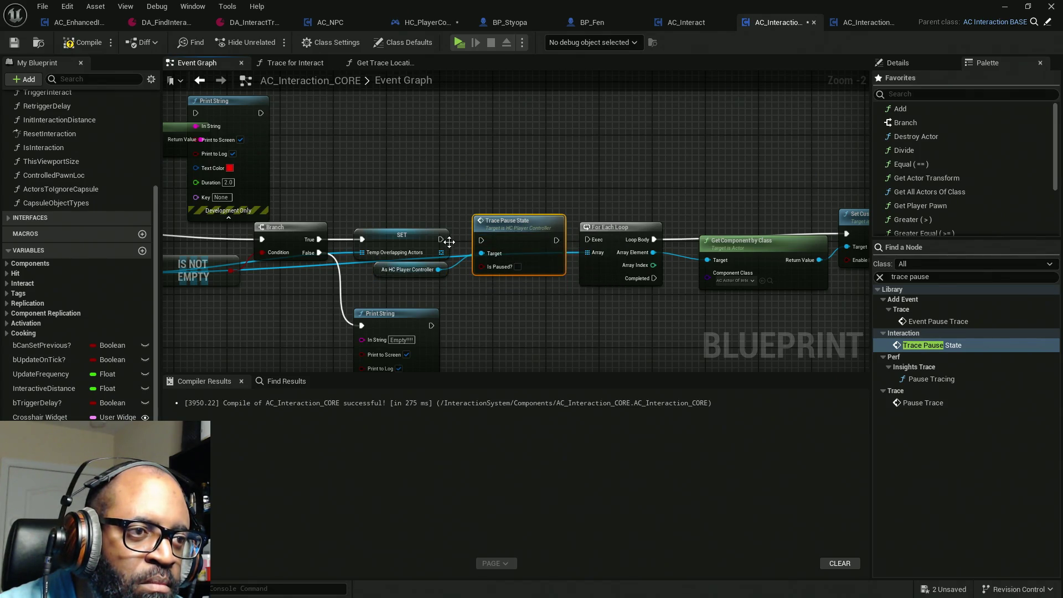
Chain SET into Trace Pause State and on into For Each Loop, with Is Paused? ticked.
drag(440, 239, 481, 240)
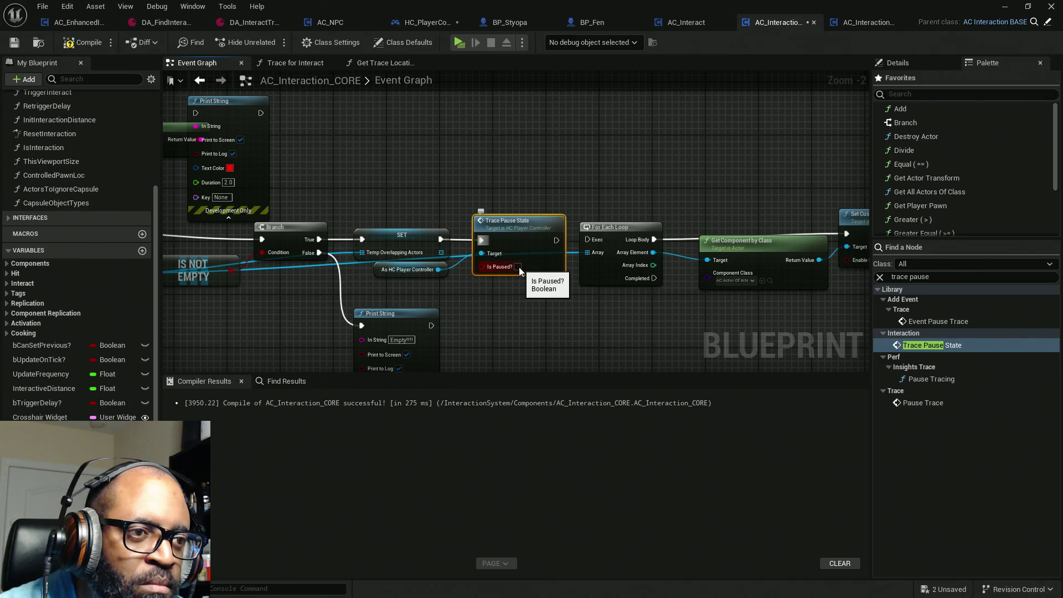
click(518, 266)
drag(557, 240, 589, 237)
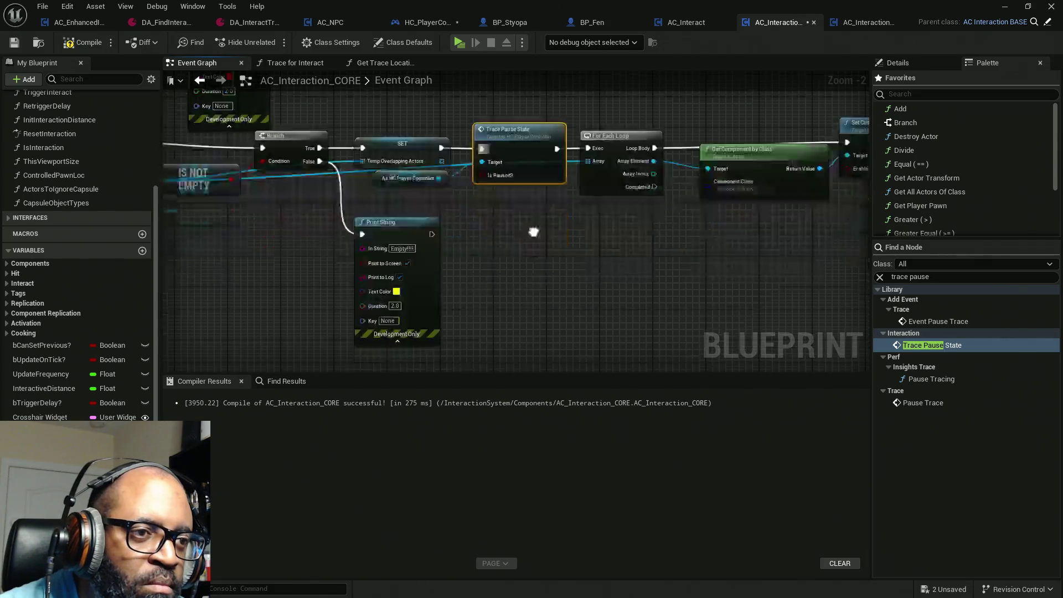
scroll(523, 285, down, 5)
scroll(502, 158, up, 6)
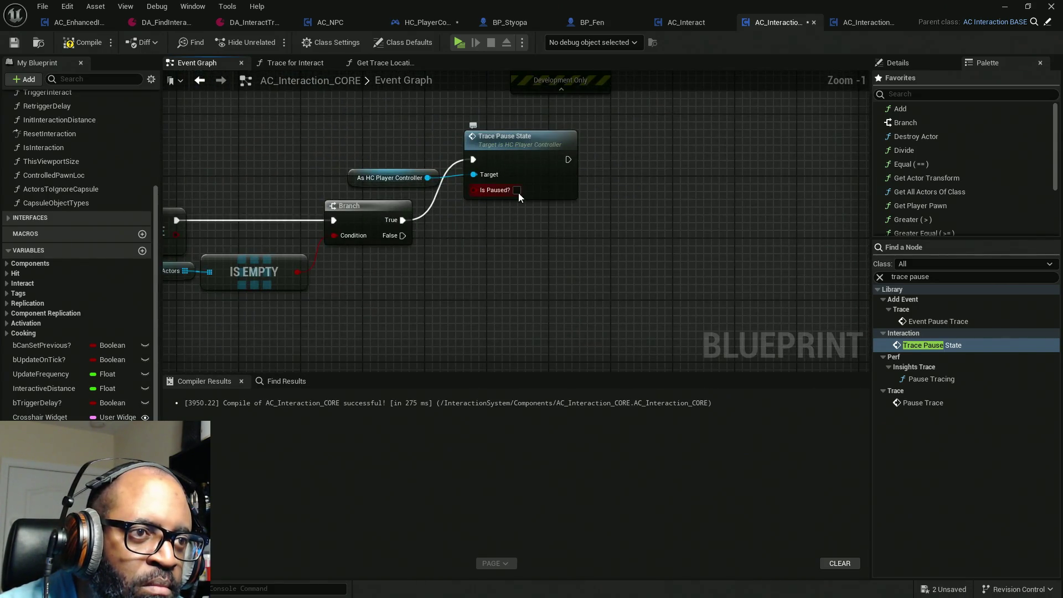
scroll(577, 296, down, 8)
scroll(565, 300, up, 6)
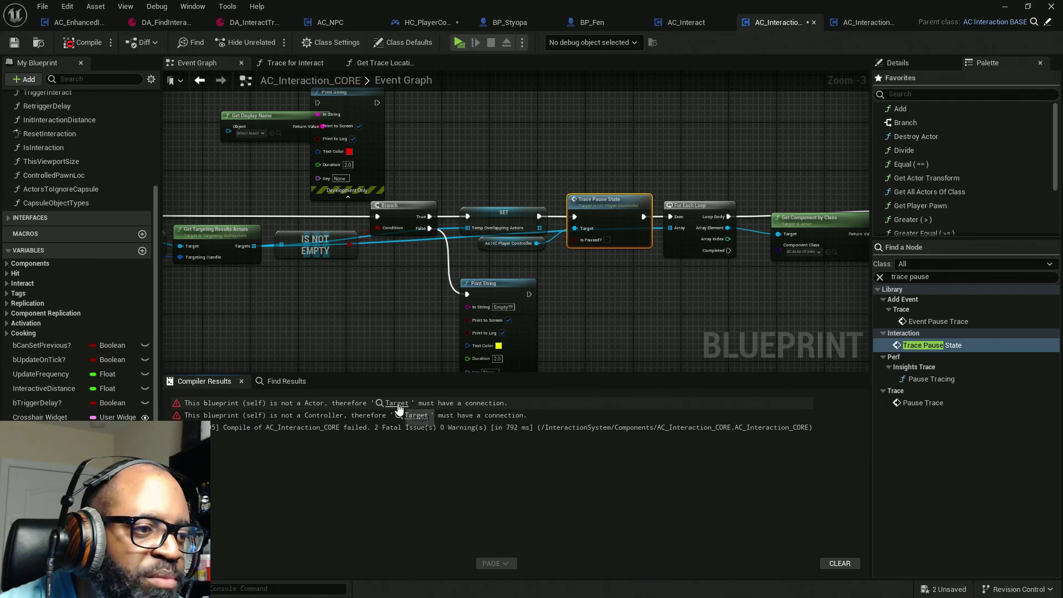
Feed EndOverlap's Other Actor into Get Component by Class's Target and move Get Controlled Pawn below BeginOverlap.
click(398, 403)
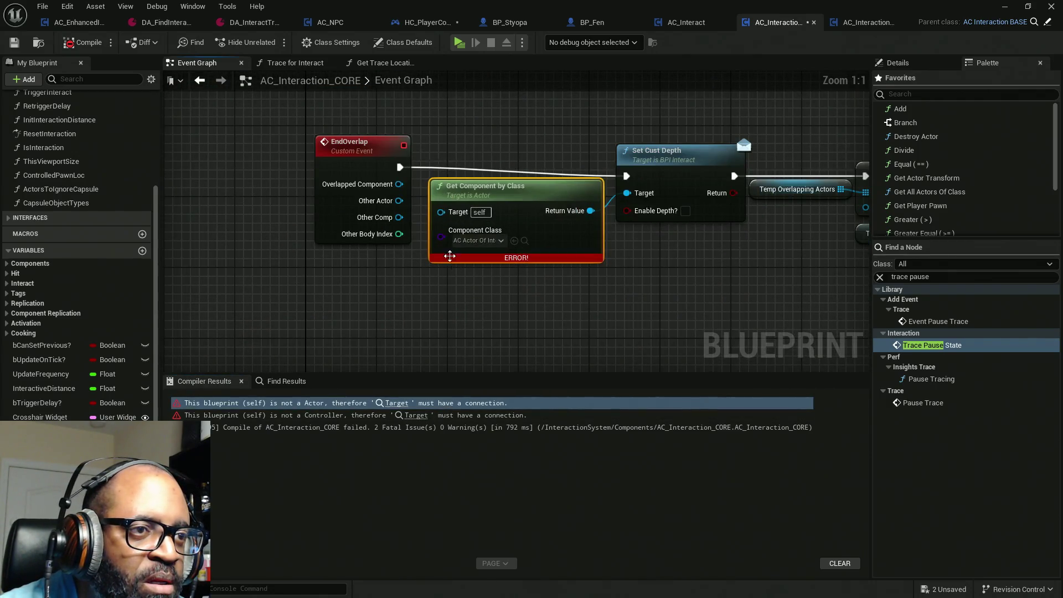
drag(440, 212, 398, 202)
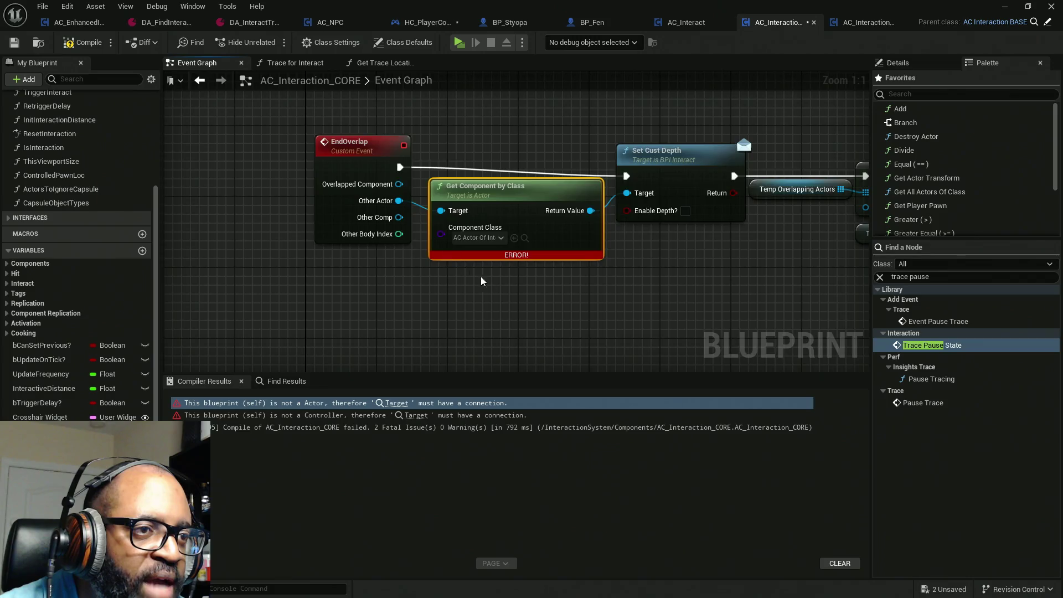
scroll(502, 130, down, 12)
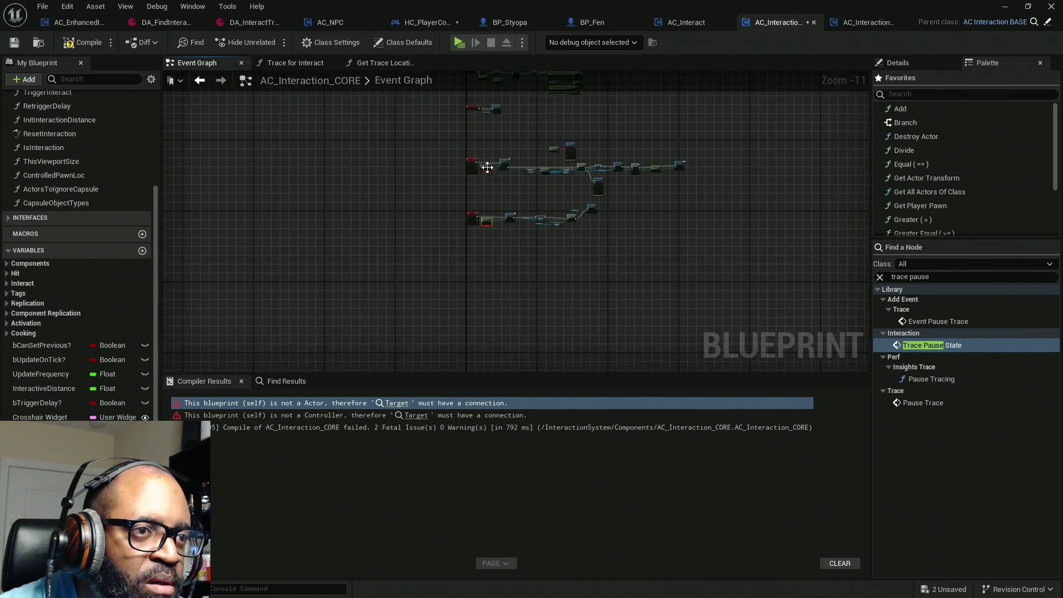
scroll(482, 165, up, 10)
mouse_move(459, 185)
mouse_down()
mouse_move(443, 185)
mouse_move(453, 203)
mouse_move(477, 205)
mouse_up()
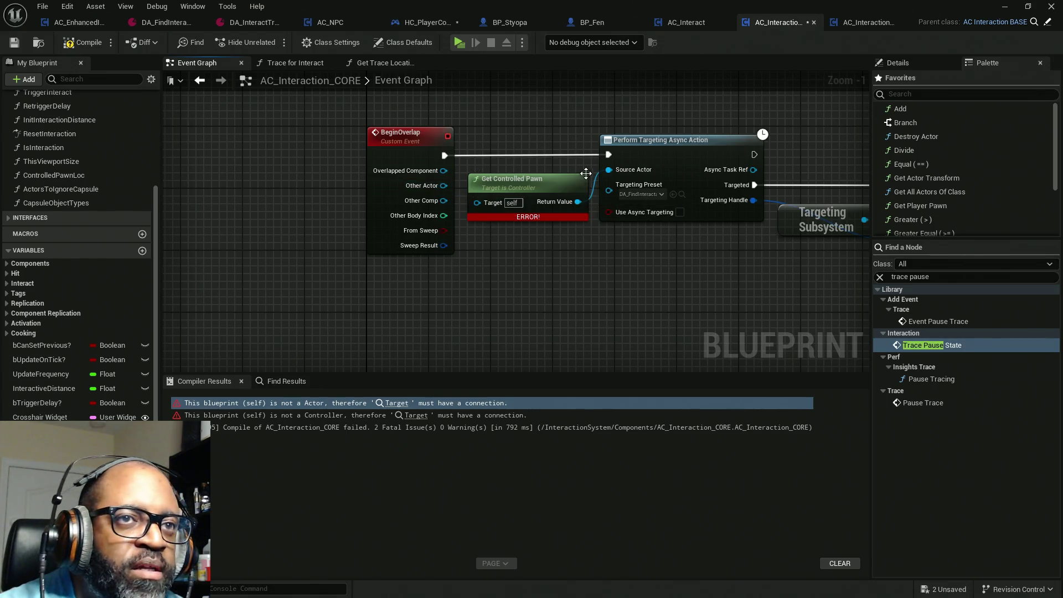
mouse_move(543, 186)
mouse_down()
mouse_move(547, 290)
mouse_move(603, 294)
mouse_up()
Add a Get Owner node to the left of the graph.
right_click(390, 305)
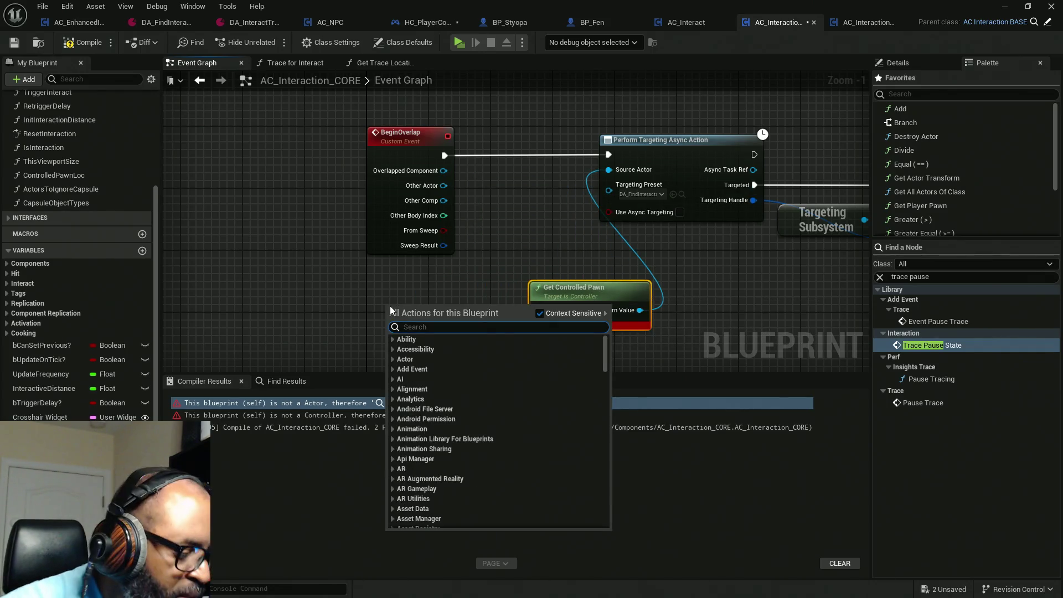
text(get o)
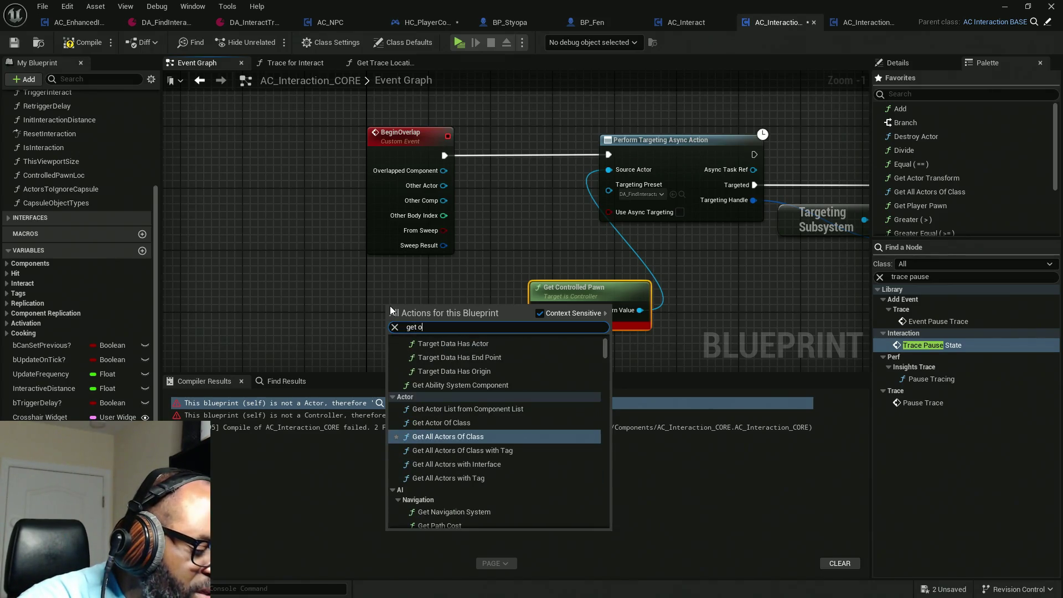
text(wner)
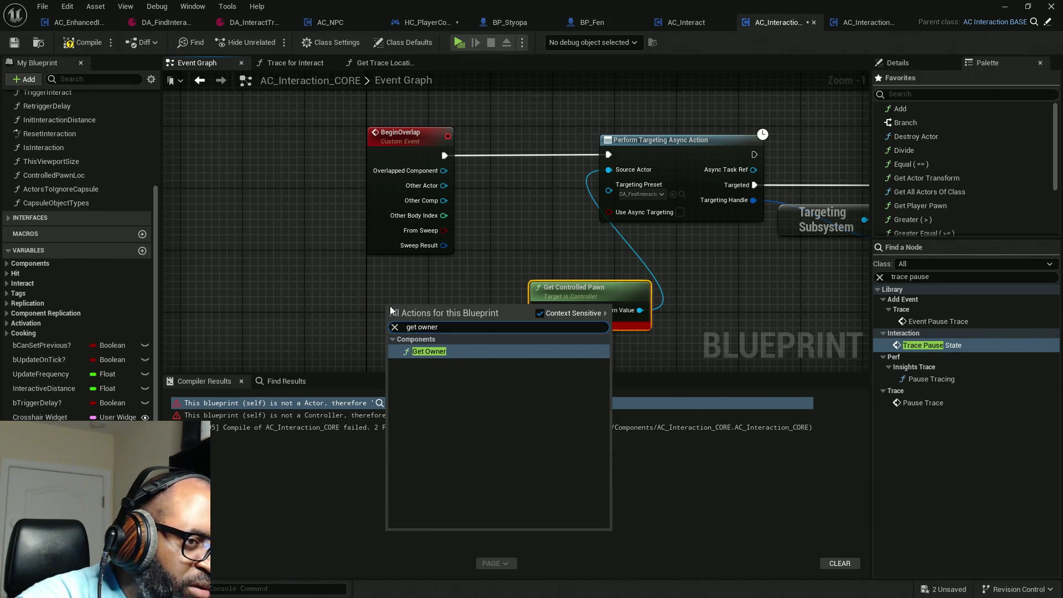
key(Return)
drag(390, 305, 266, 305)
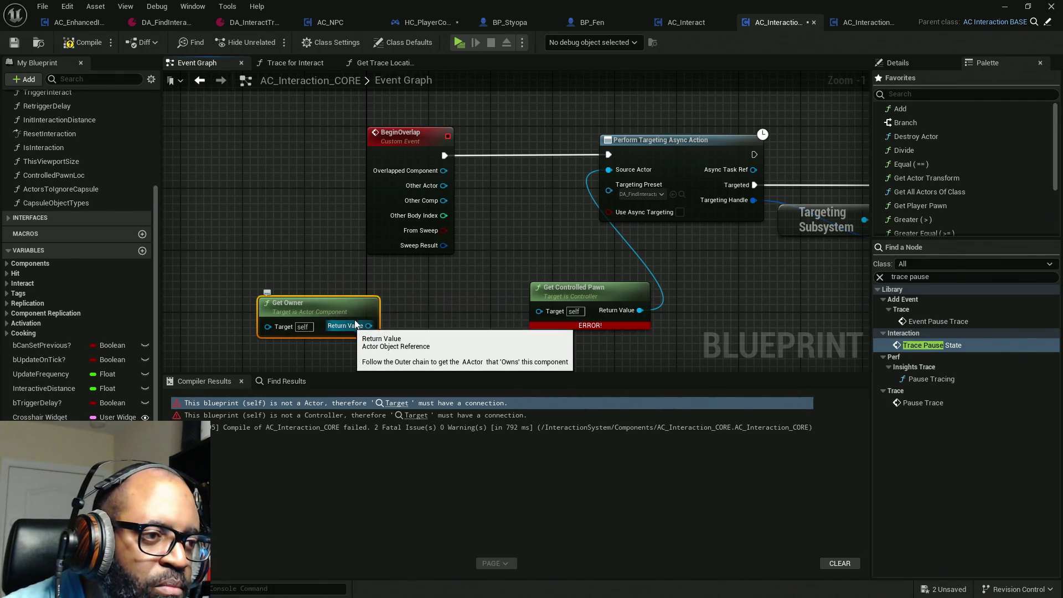
drag(355, 325, 310, 326)
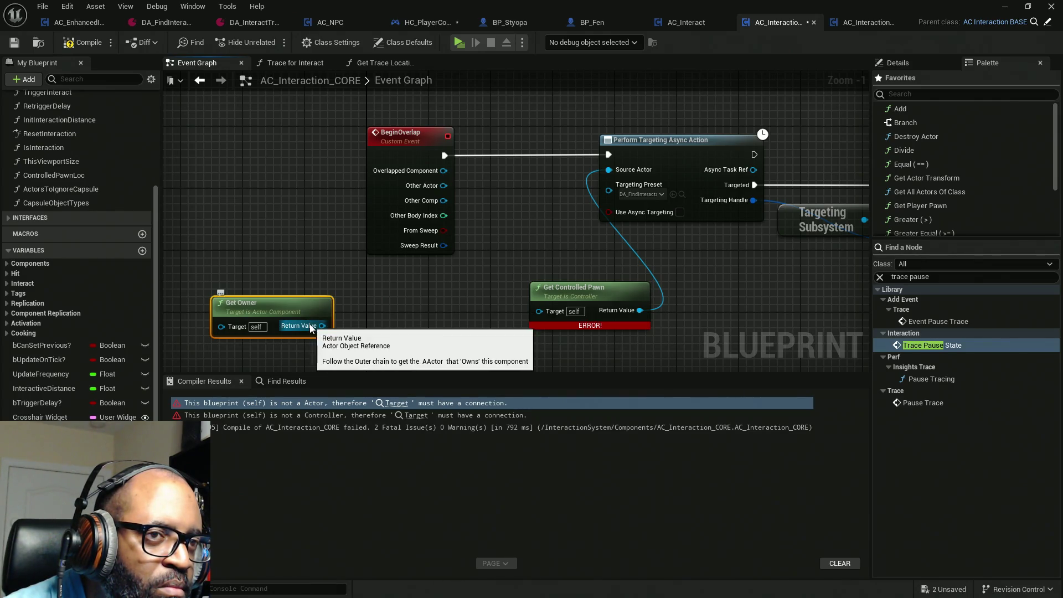
Add a Cast To Pawn node fed by Get Owner's Return Value.
drag(311, 327, 395, 325)
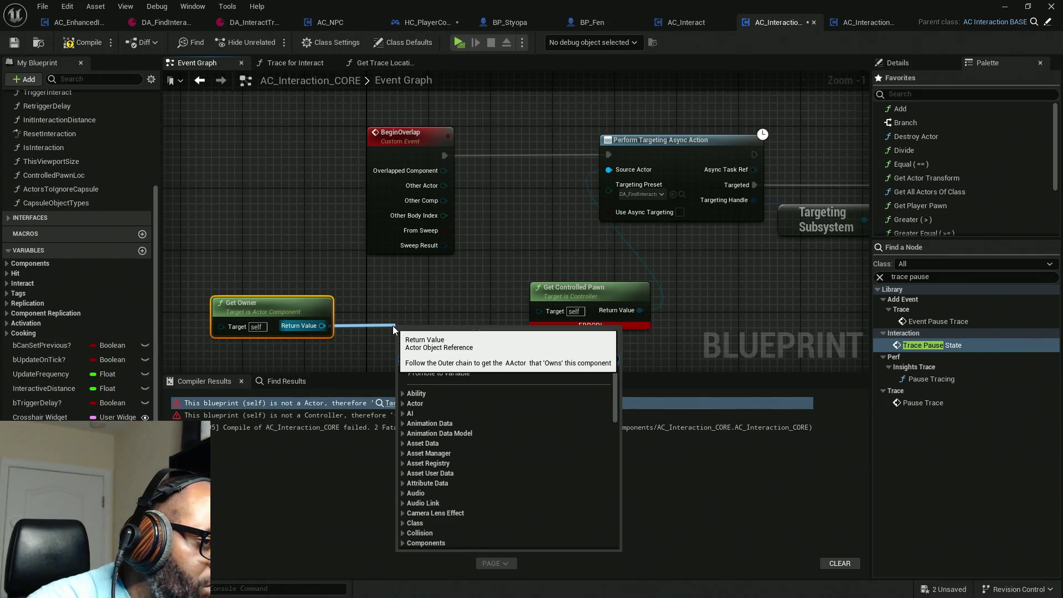
text(get cont)
text(r)
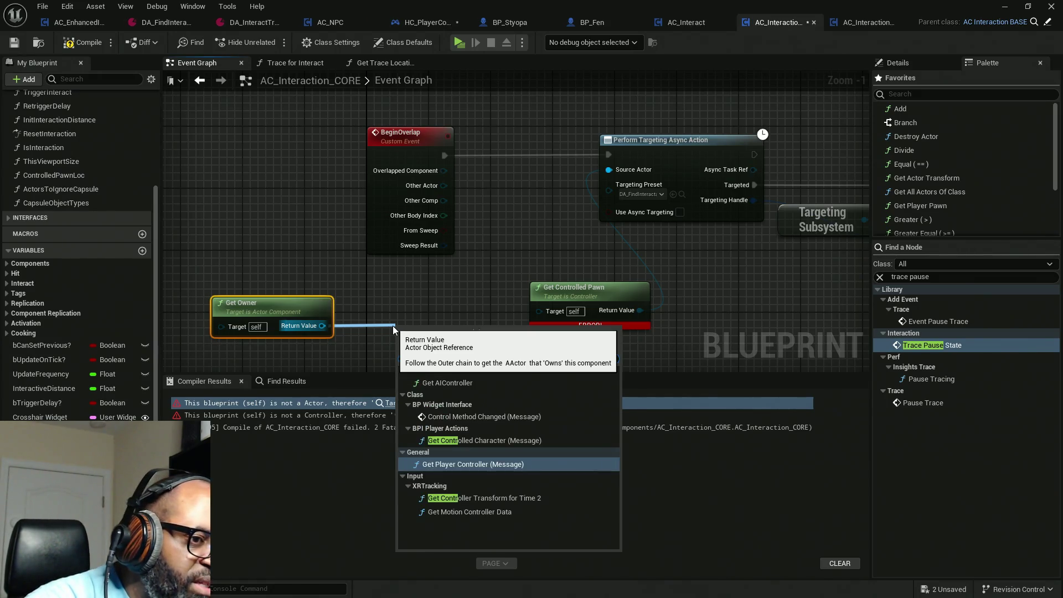
click(324, 327)
drag(325, 327, 358, 324)
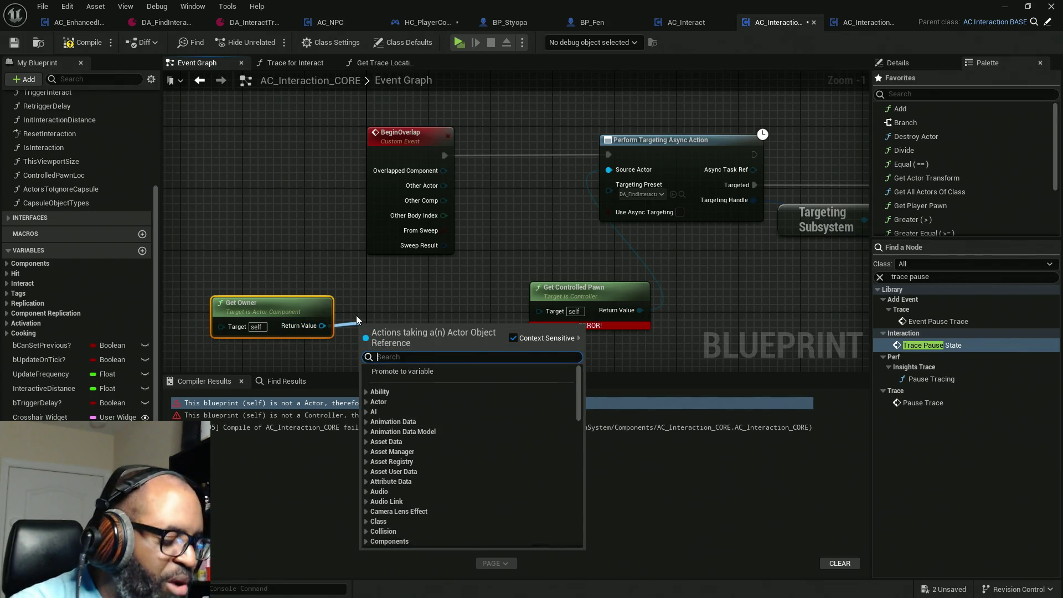
text(castt)
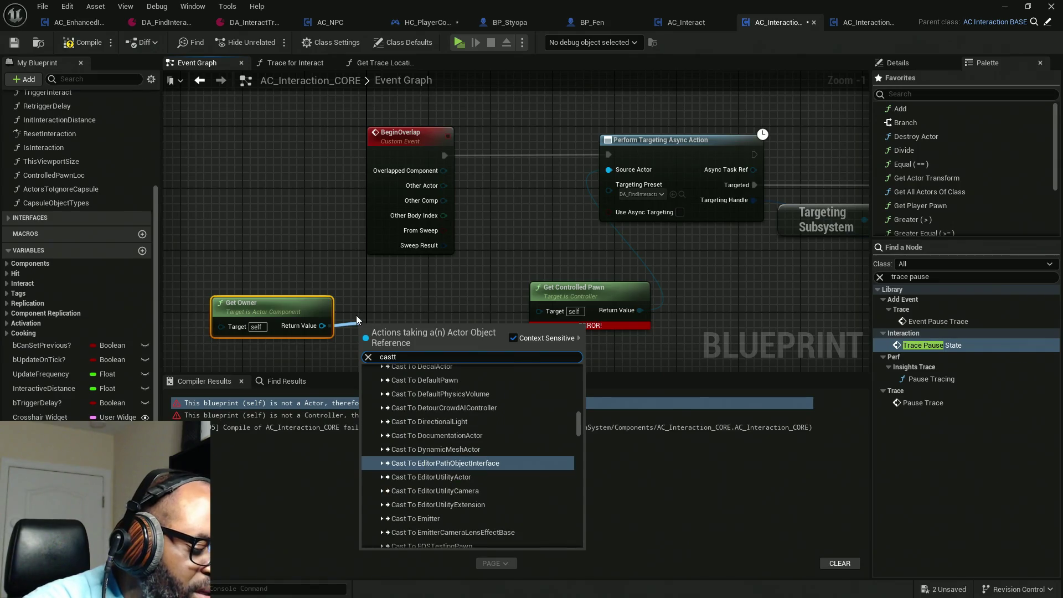
text(opawn)
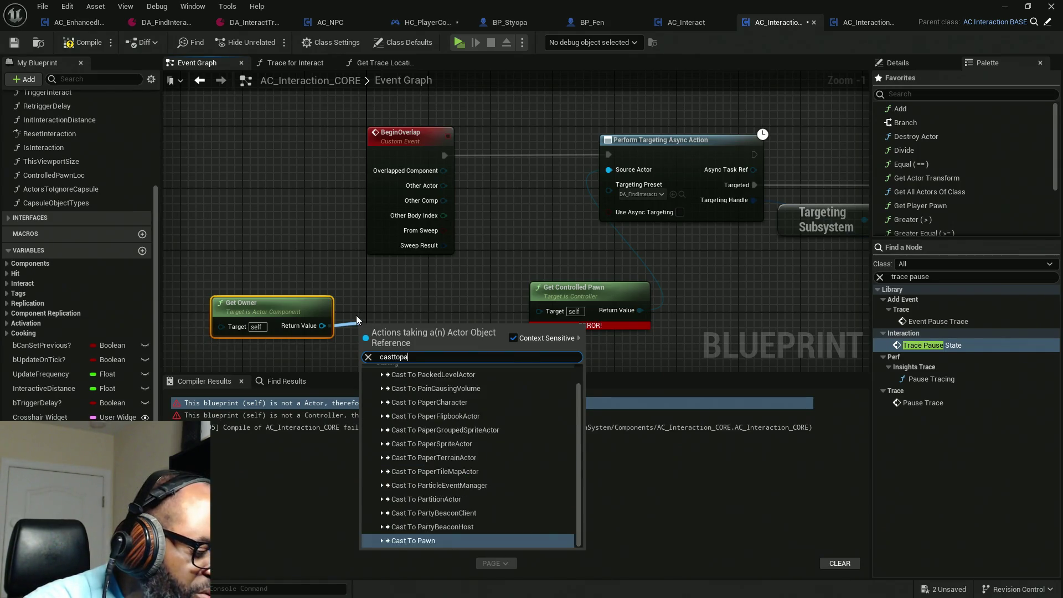
key(Return)
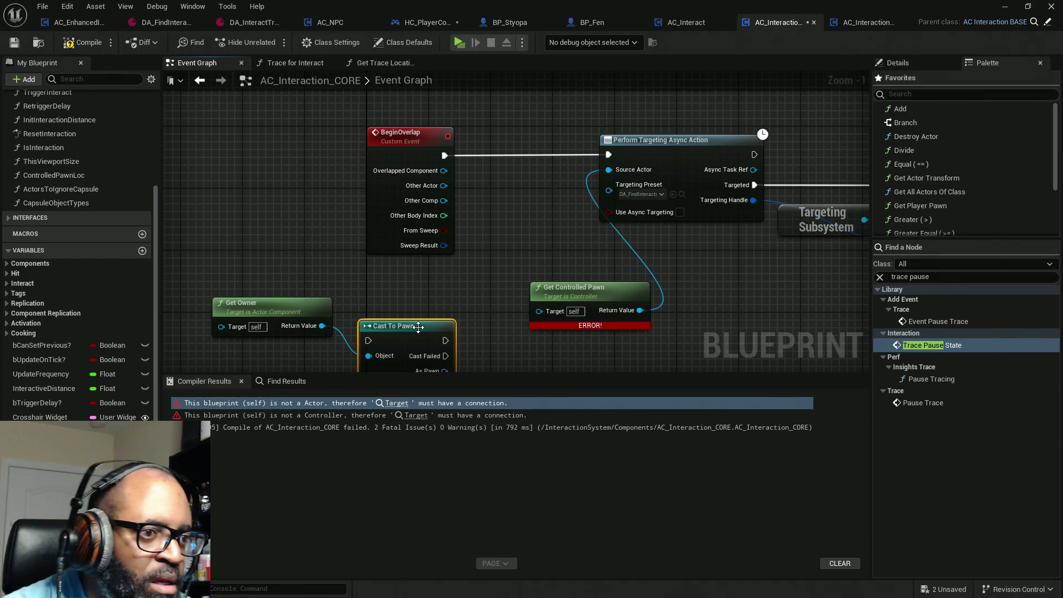
Add Get Controller from As Pawn and connect it to Get Controlled Pawn's Target.
drag(429, 256, 422, 286)
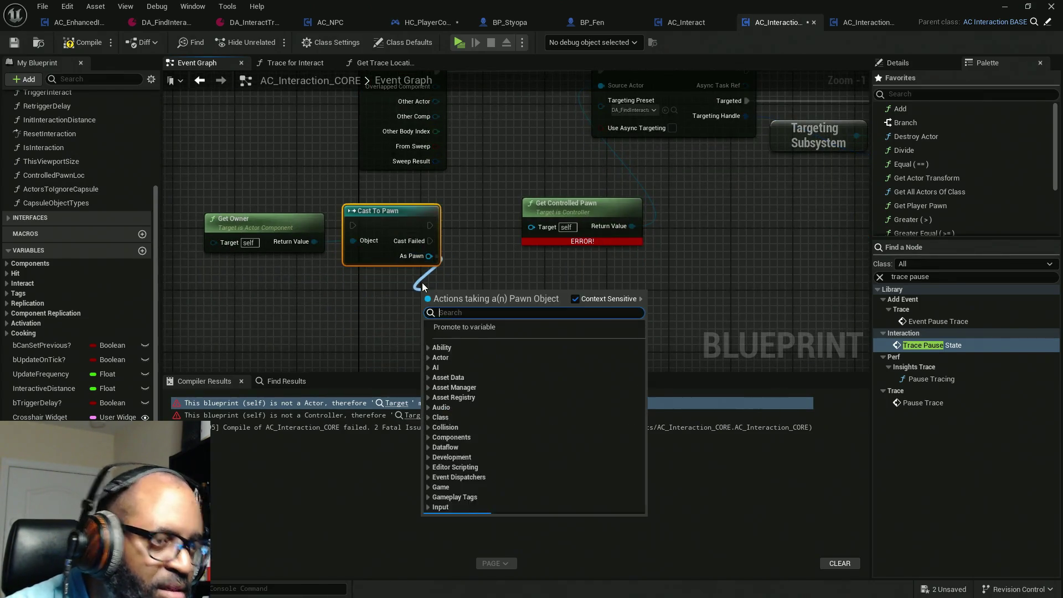
text(get contr)
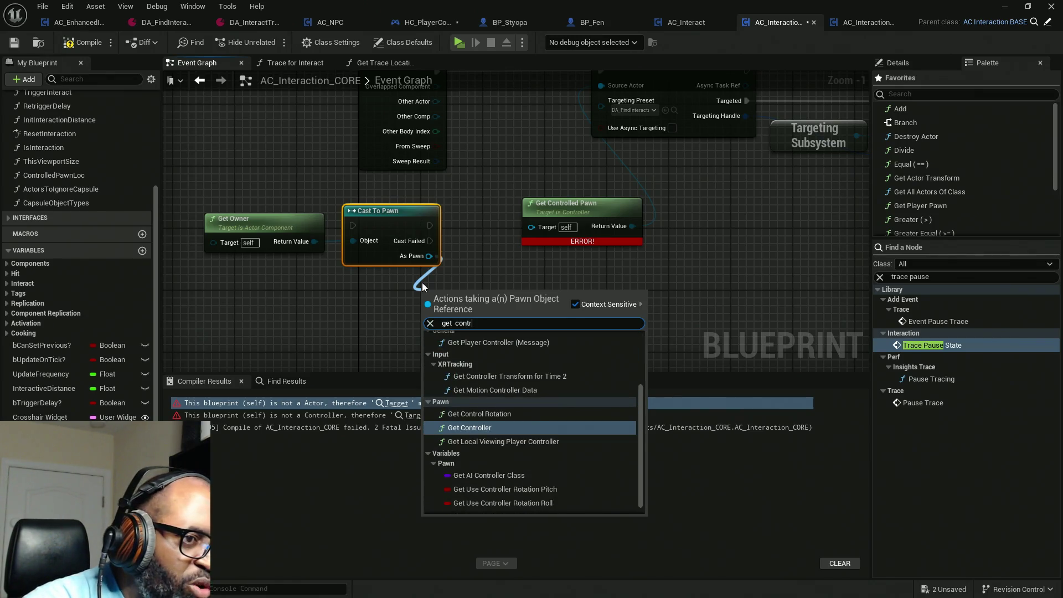
text(oller)
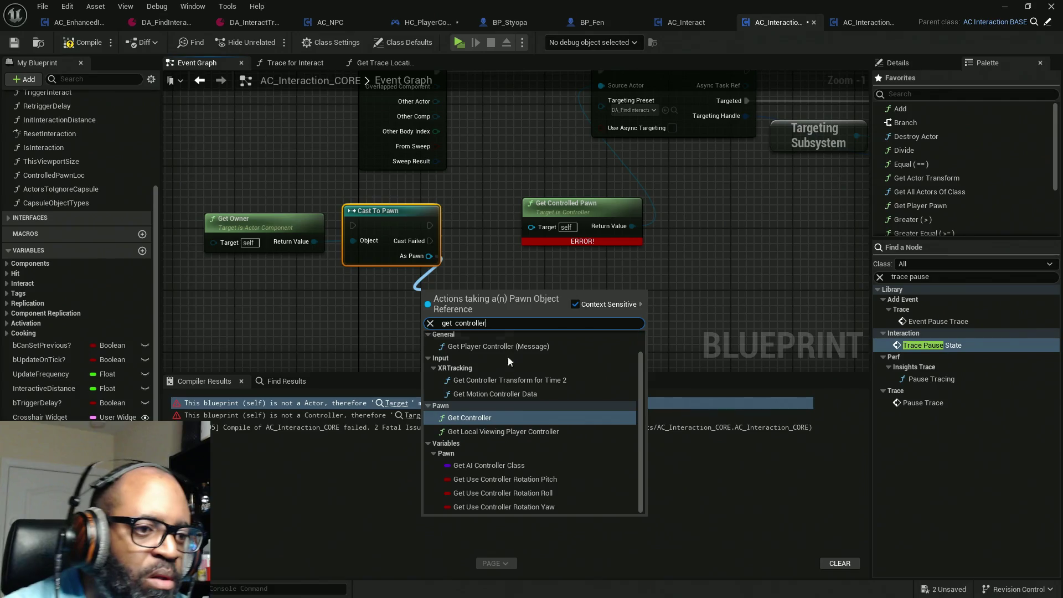
click(507, 417)
drag(512, 311, 540, 227)
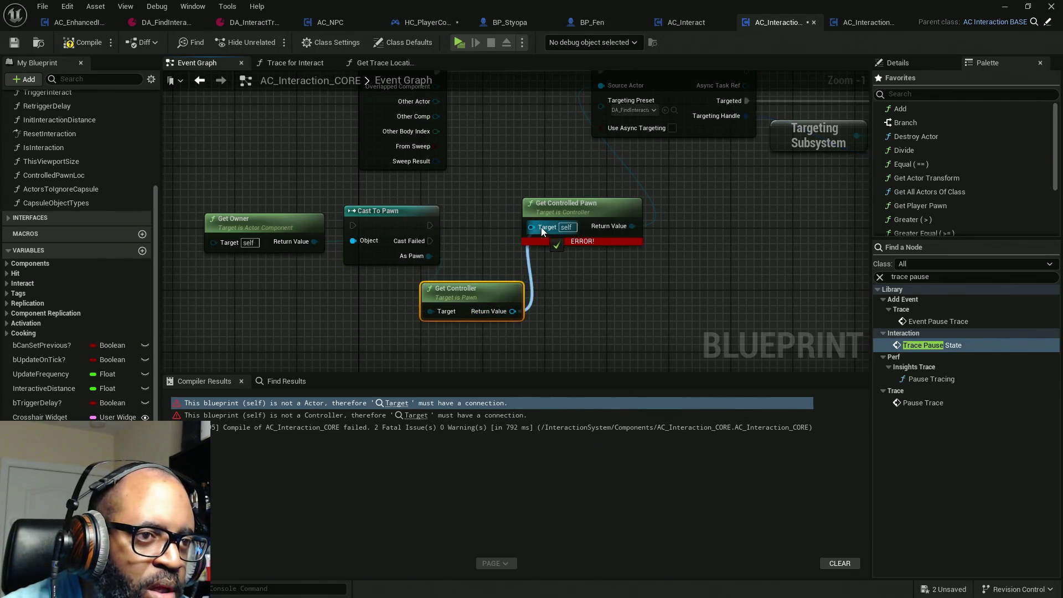
Shift Perform Targeting and Get Controlled Pawn right and place Cast To Pawn beside BeginOverlap.
scroll(451, 254, down, 3)
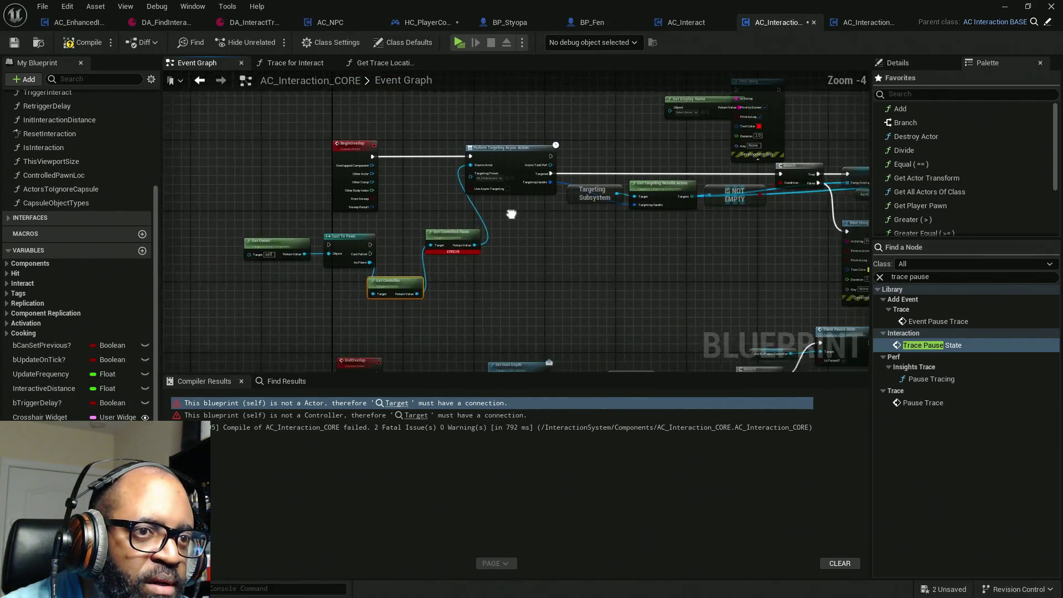
scroll(401, 215, down, 8)
scroll(487, 197, up, 4)
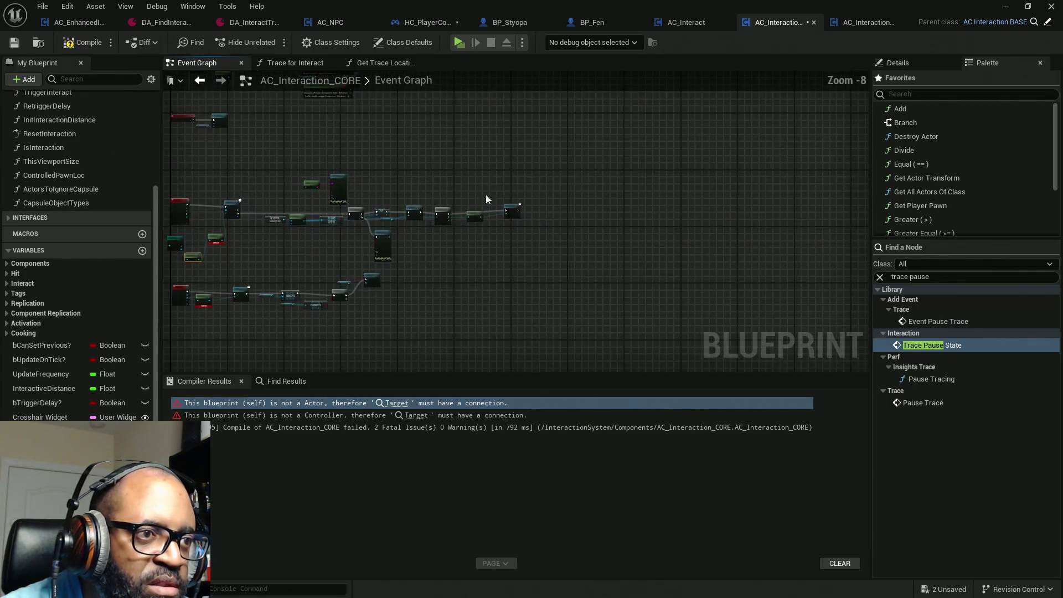
mouse_move(596, 137)
mouse_down()
mouse_move(333, 238)
mouse_move(222, 264)
mouse_up()
scroll(239, 244, up, 5)
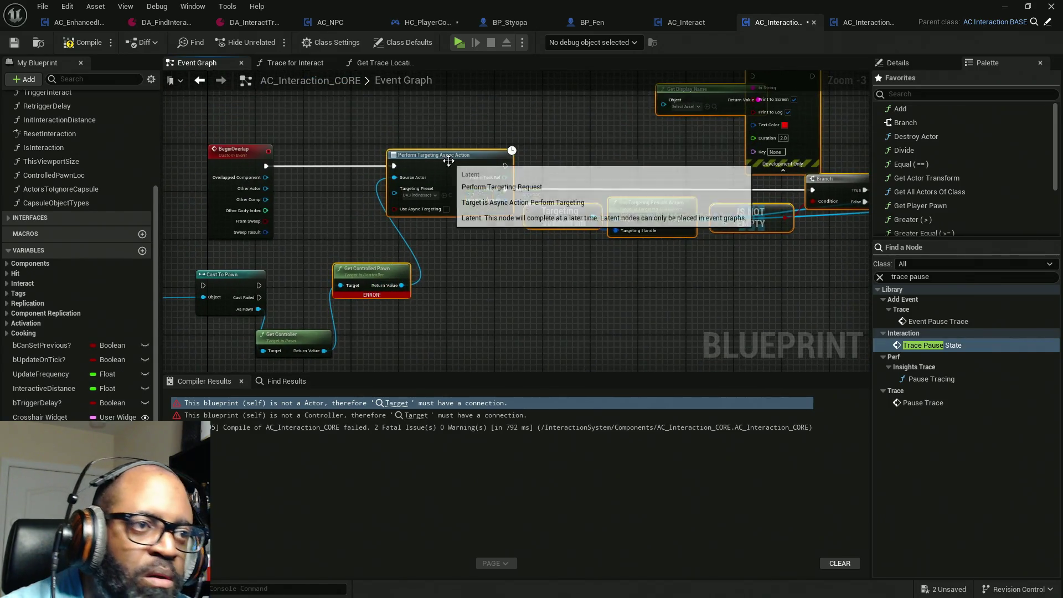
drag(448, 161, 632, 158)
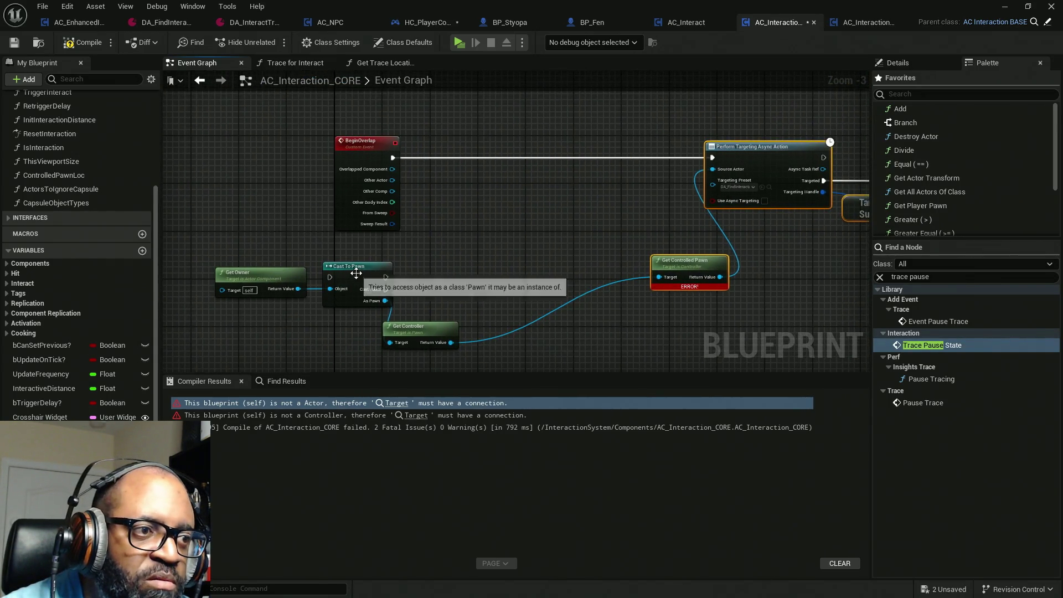
drag(356, 273, 503, 154)
Run BeginOverlap's execution into Cast To Pawn and line up Get Owner, Get Controller, Get Controlled Pawn.
drag(393, 158, 393, 162)
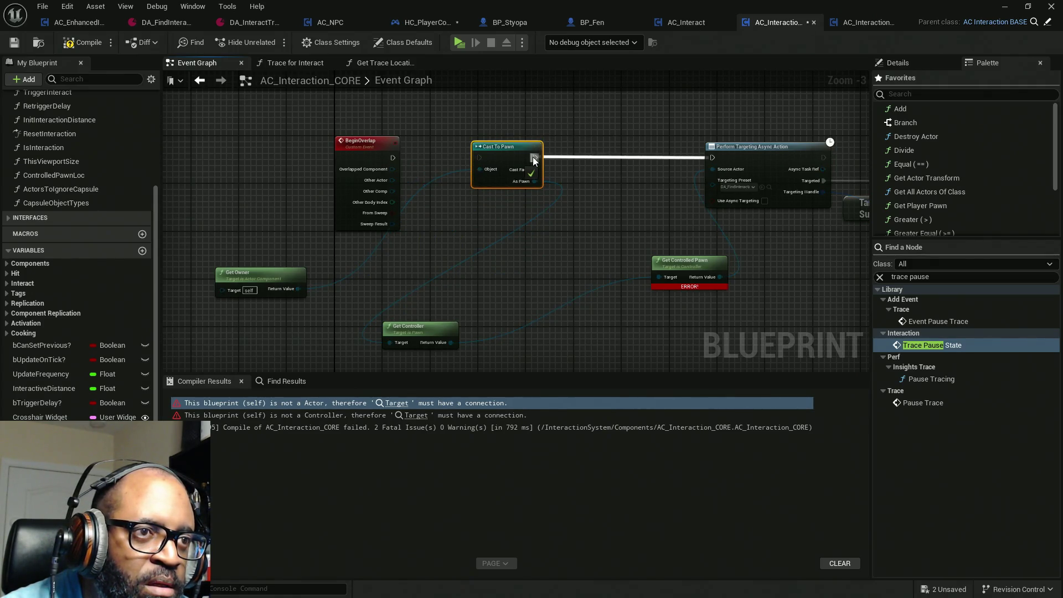
drag(480, 158, 393, 157)
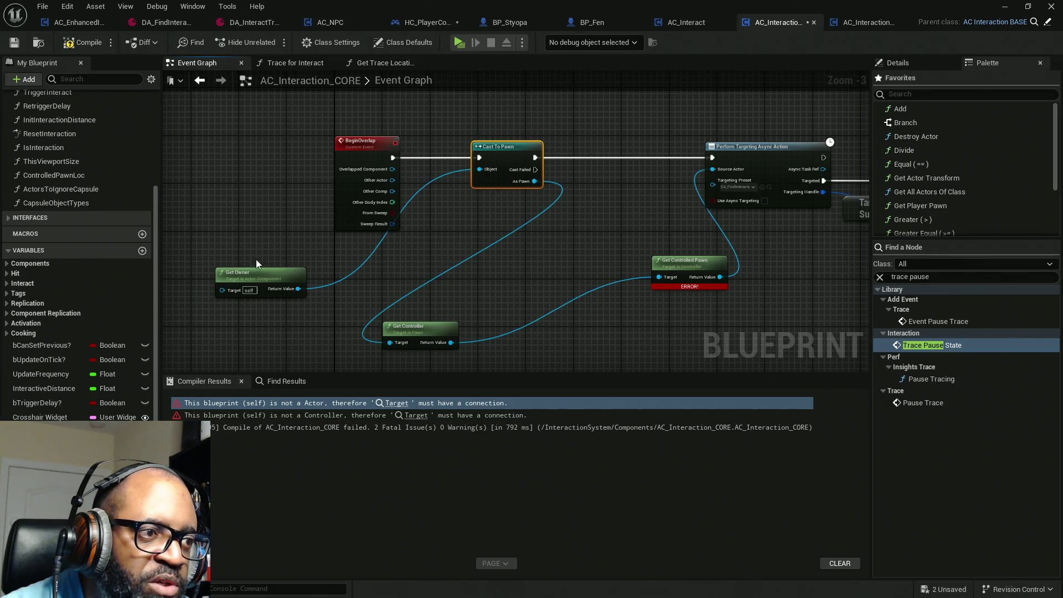
mouse_move(244, 279)
mouse_down()
mouse_move(365, 266)
mouse_move(441, 208)
mouse_up()
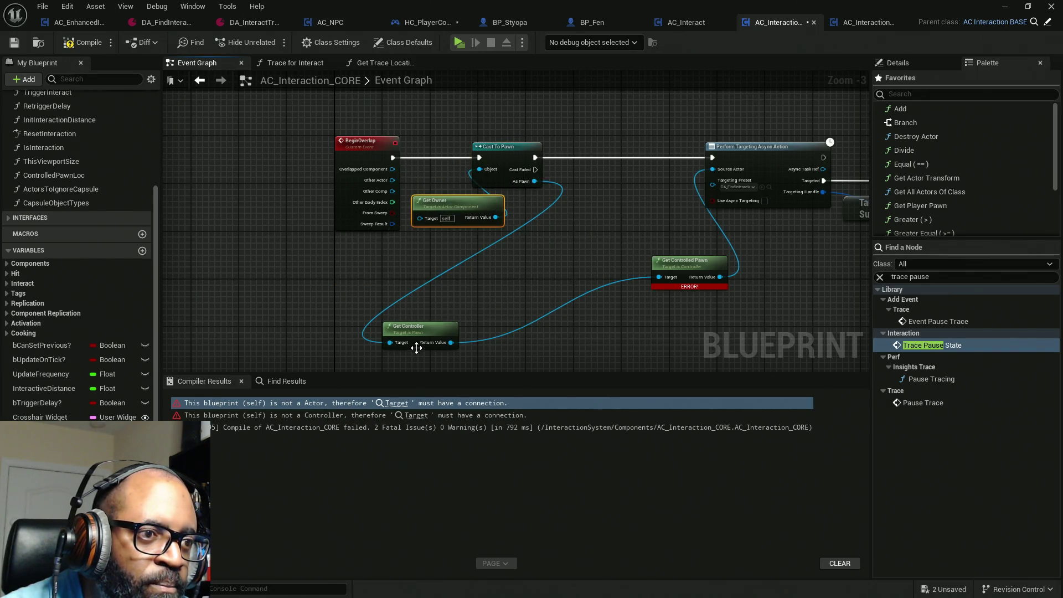
drag(419, 331, 568, 224)
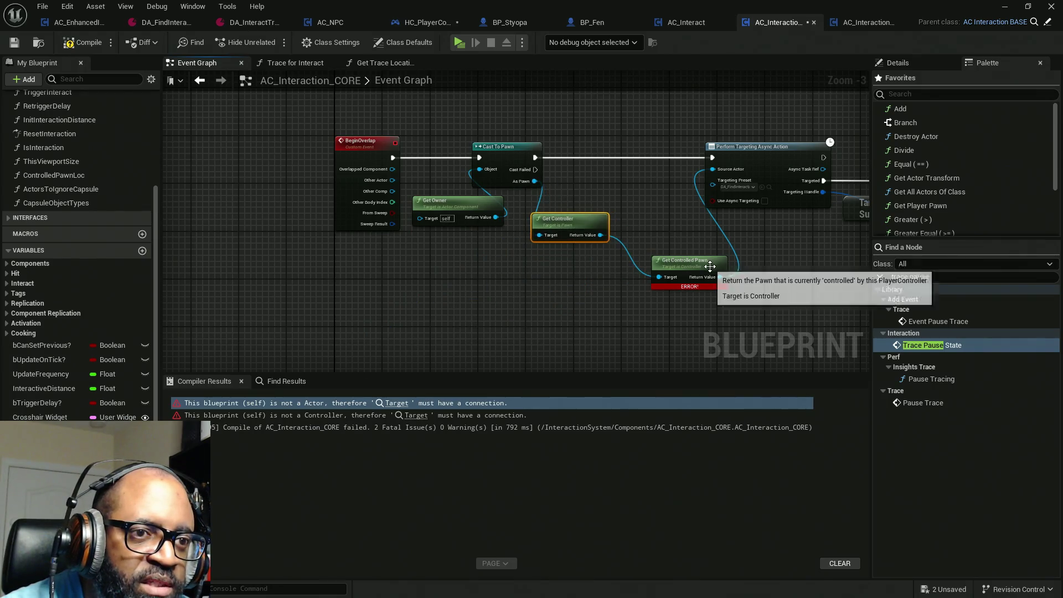
drag(712, 268, 682, 226)
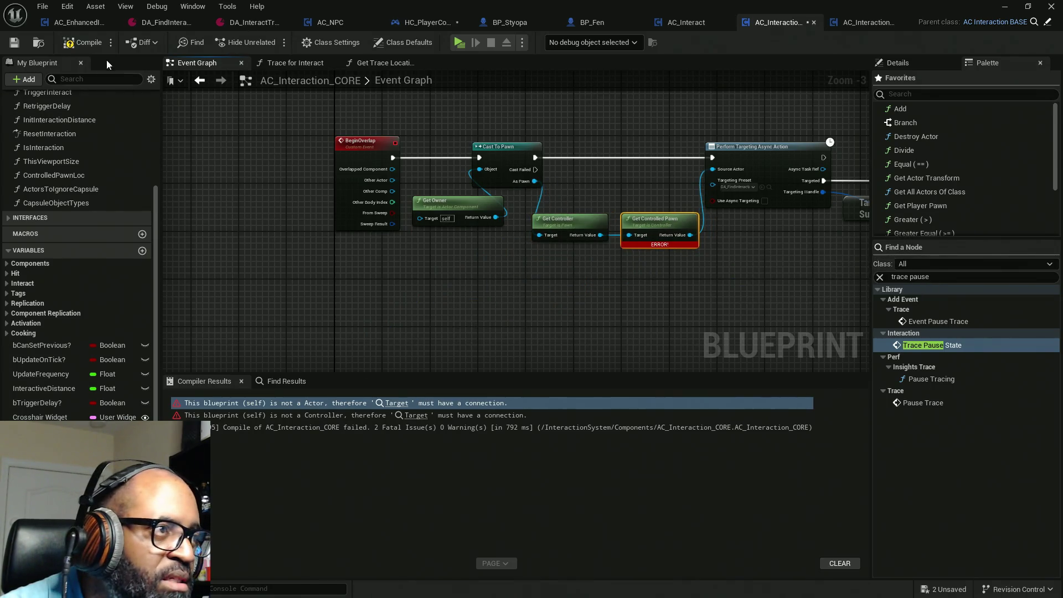
Compile with F7 and save all, then return to HC_PlayerController's Event Graph.
key(F7)
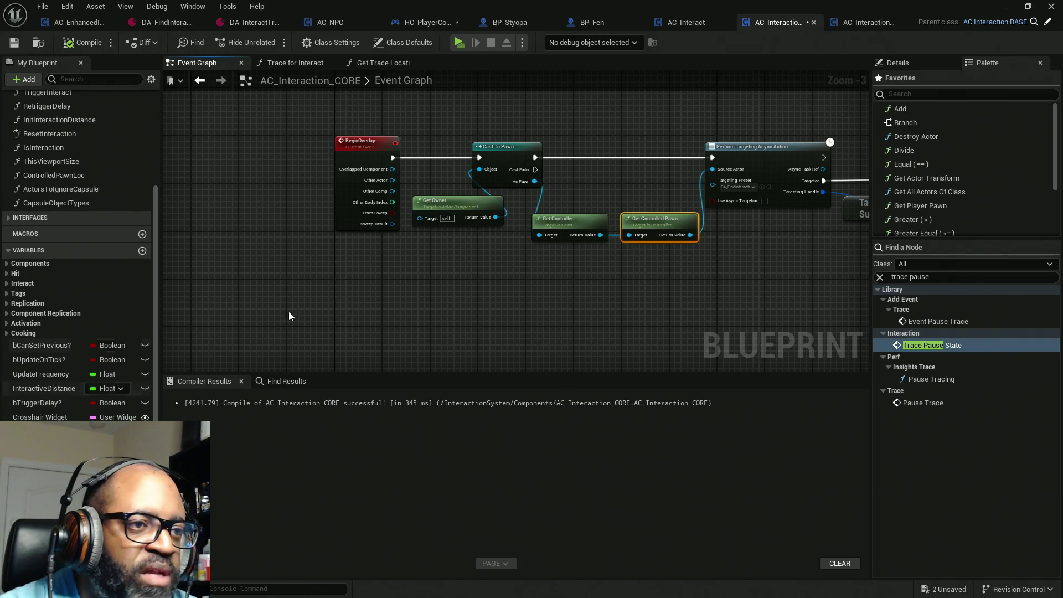
key(ctrl+s)
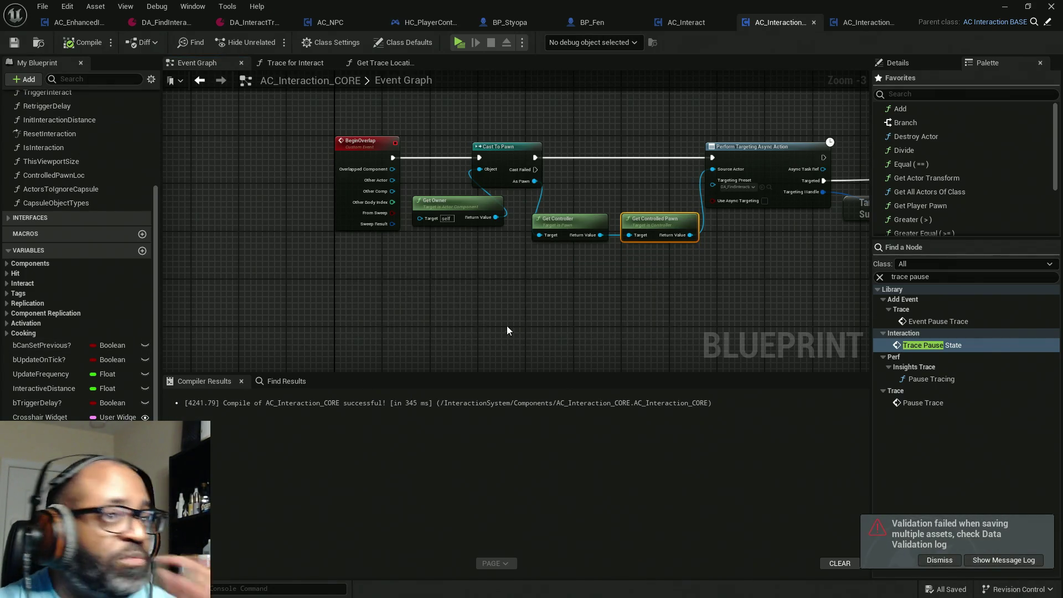
click(429, 24)
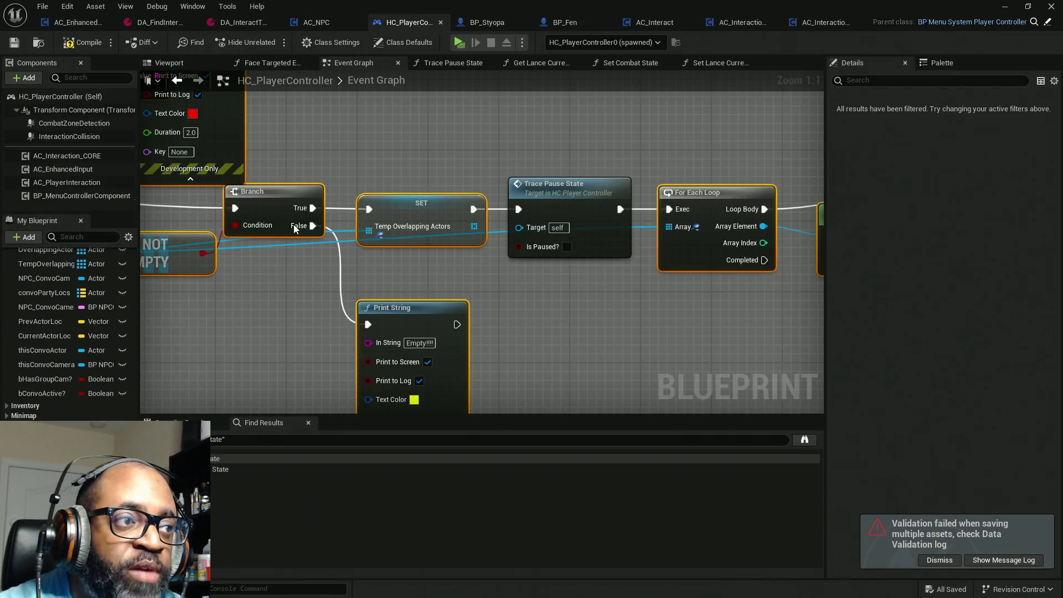
Wrap the On Component Begin Overlap node in a 'DO NOT DELETE!!!!!' comment.
drag(405, 250, 444, 227)
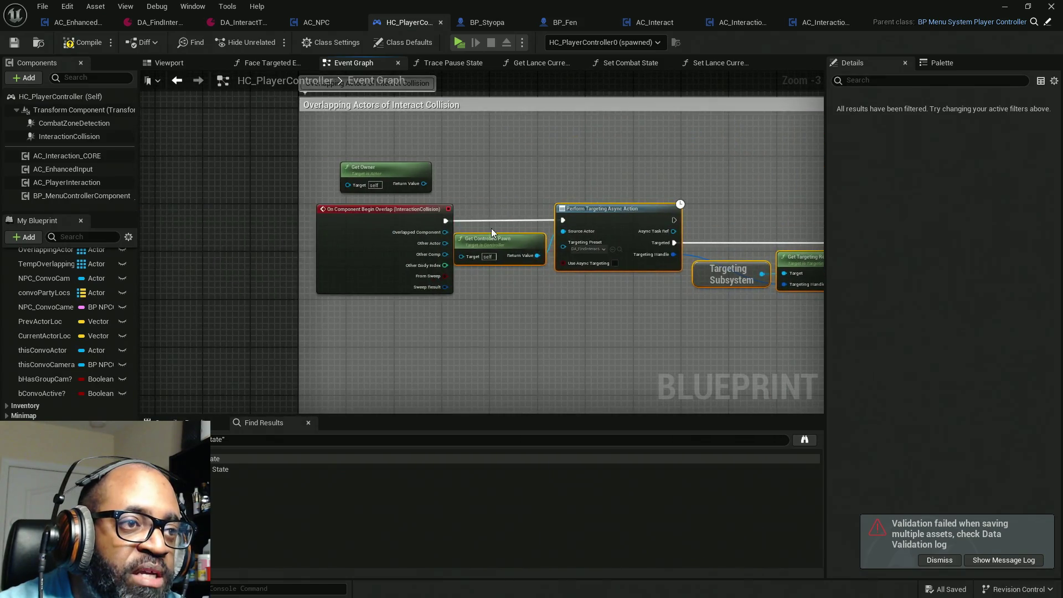
mouse_move(523, 278)
mouse_down()
mouse_move(415, 266)
mouse_move(414, 206)
mouse_move(415, 243)
mouse_up()
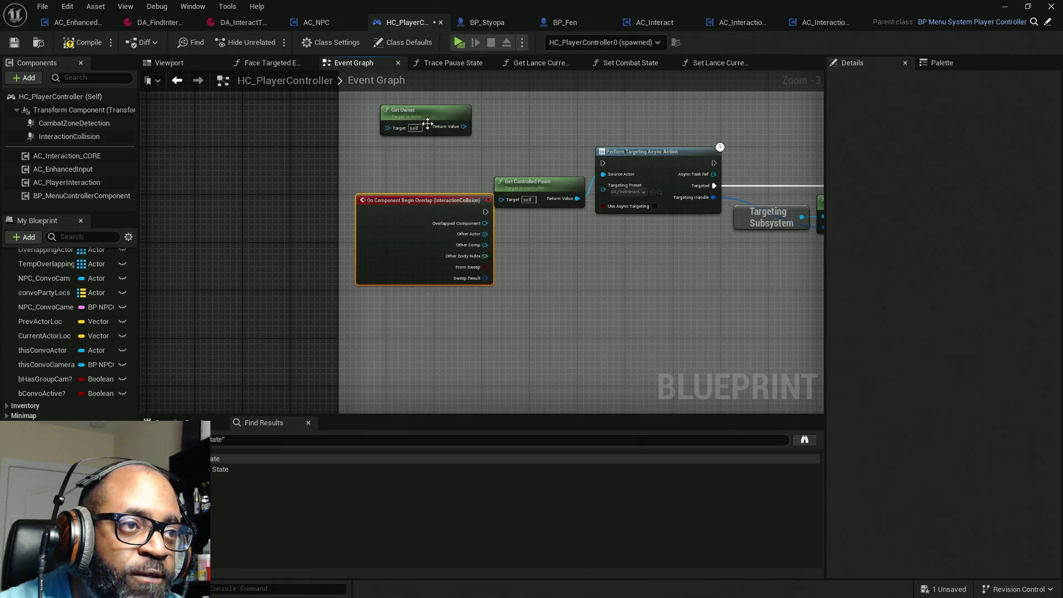
drag(425, 120, 604, 109)
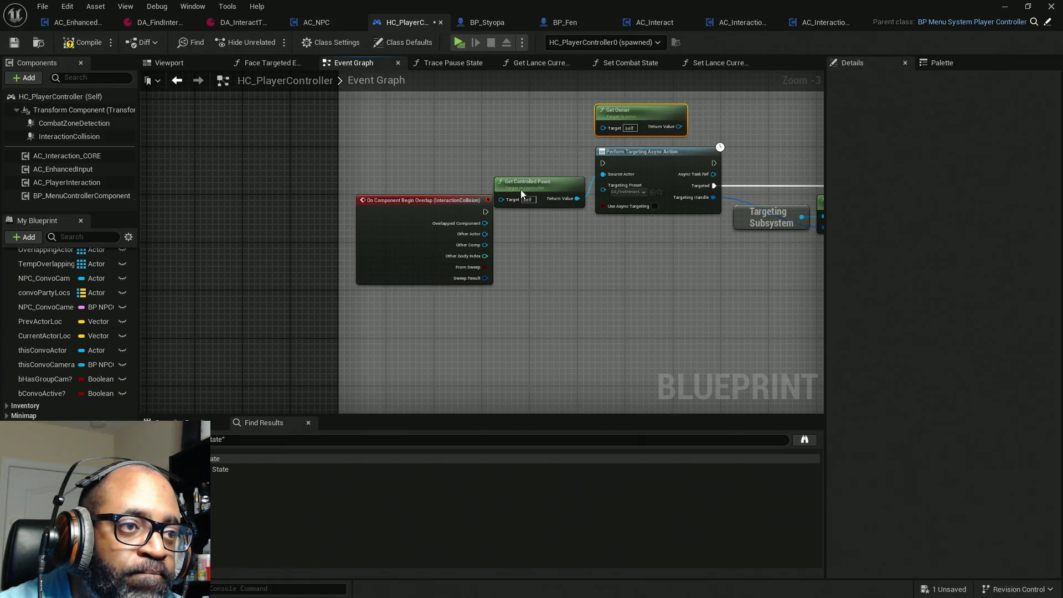
key(ctrl+z)
drag(435, 313, 435, 205)
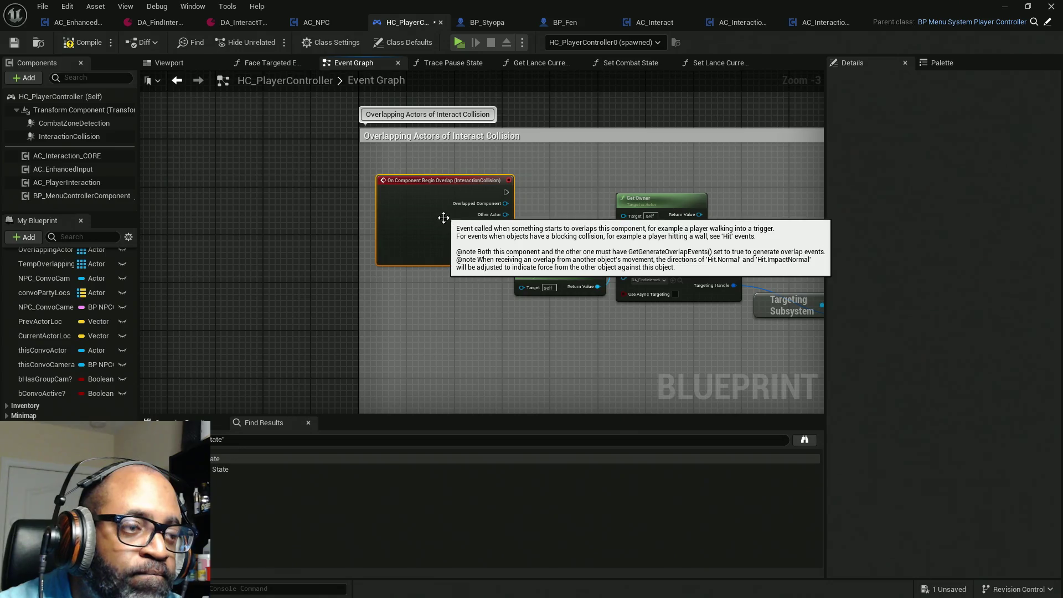
text(c)
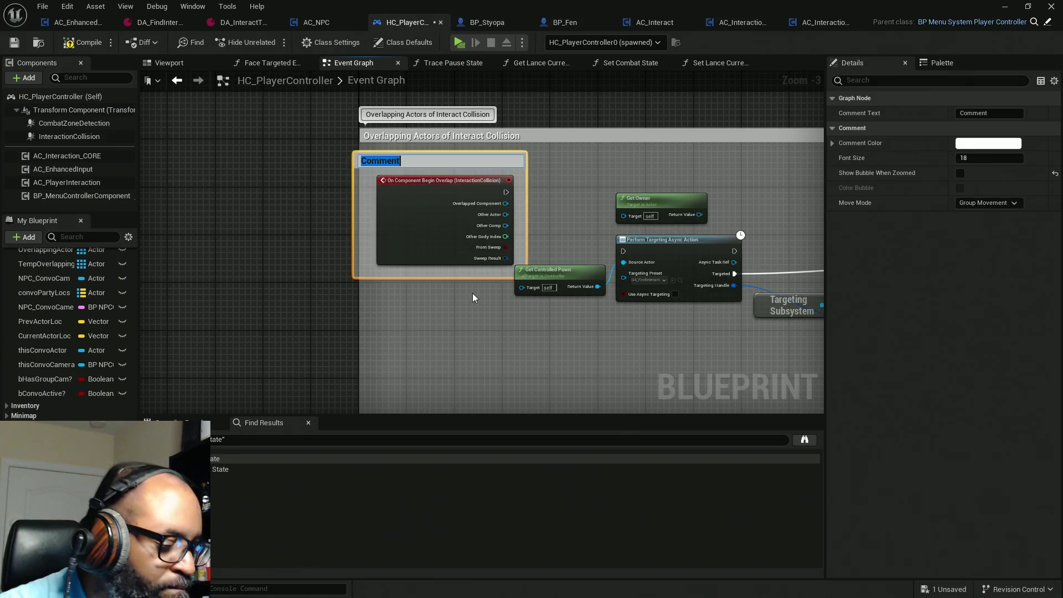
text(DO NOT)
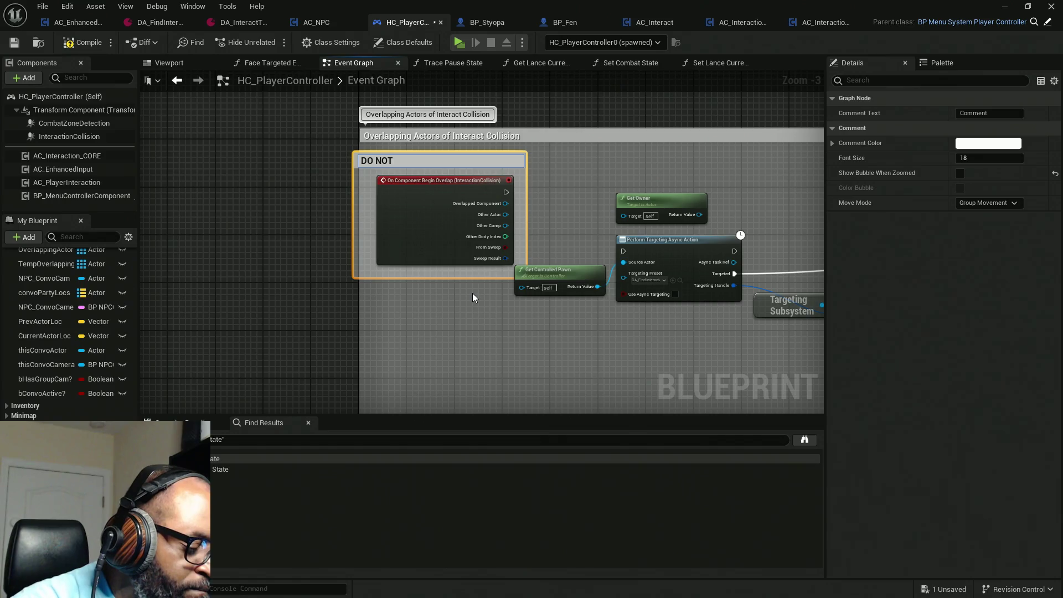
text( DELETE!!!!!)
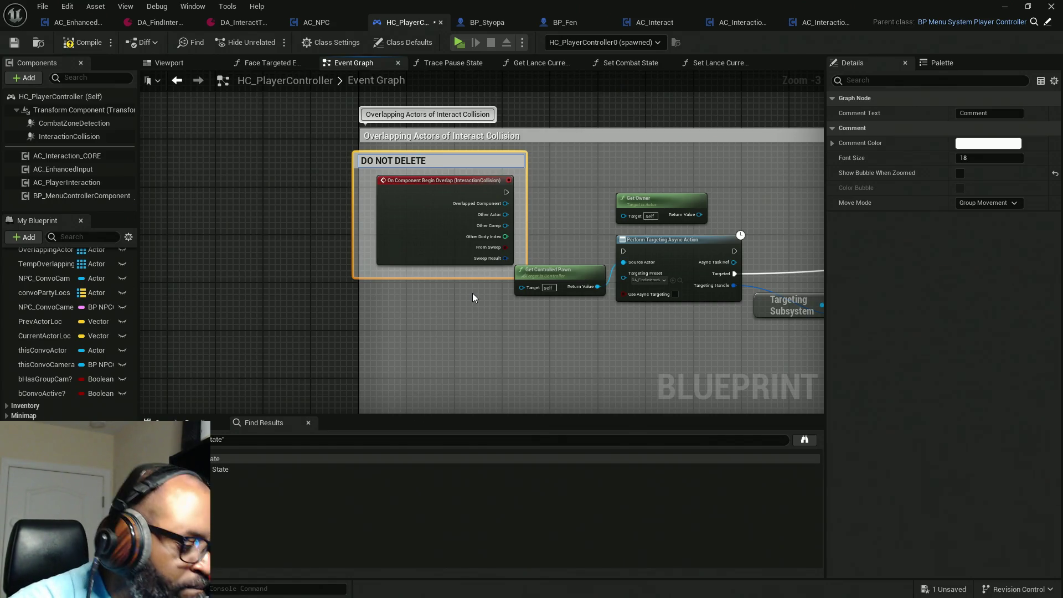
key(Return)
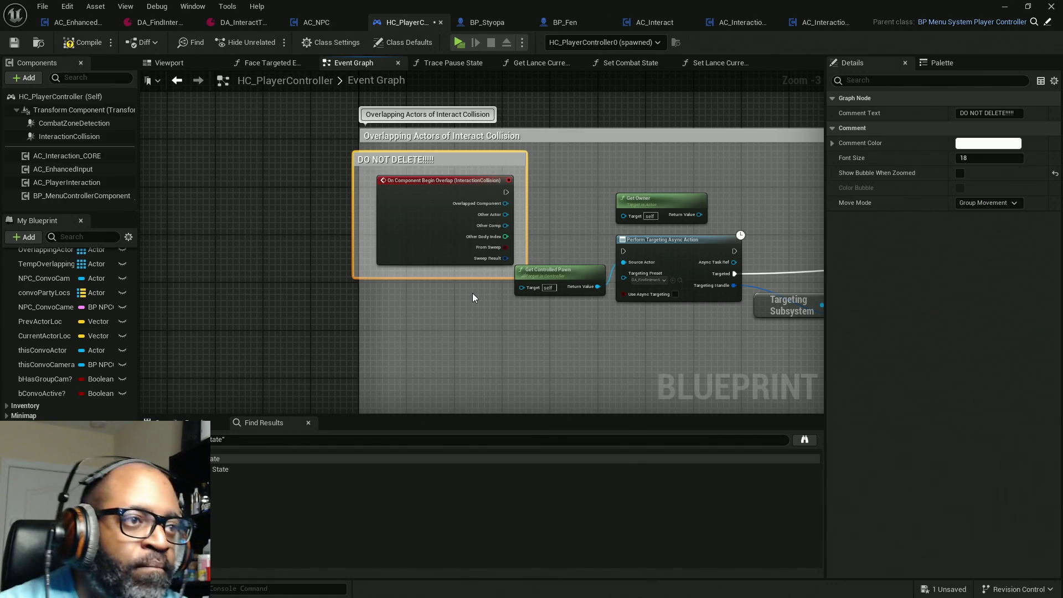
Wrap the On Component End Overlap node in a 'DO NOT DELETE!!!!' comment.
right_click(1032, 116)
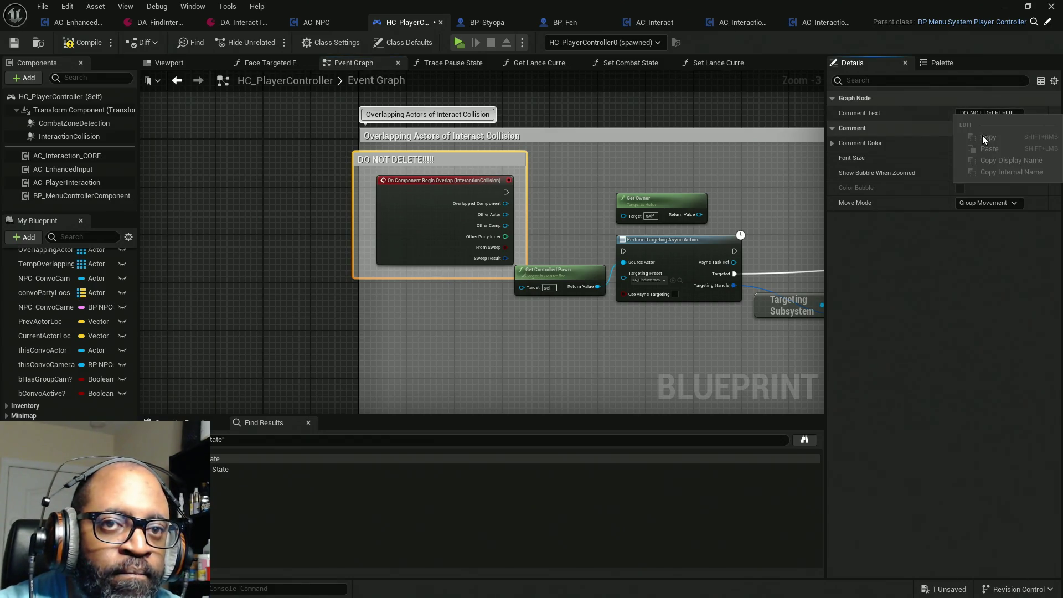
click(982, 114)
scroll(602, 348, down, 5)
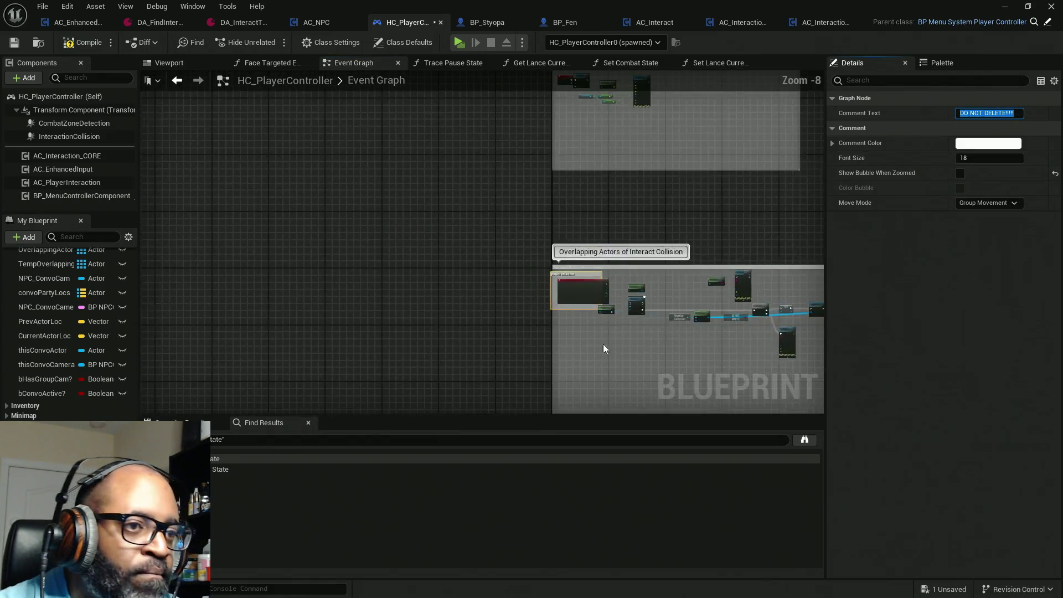
scroll(576, 266, up, 4)
drag(504, 239, 655, 371)
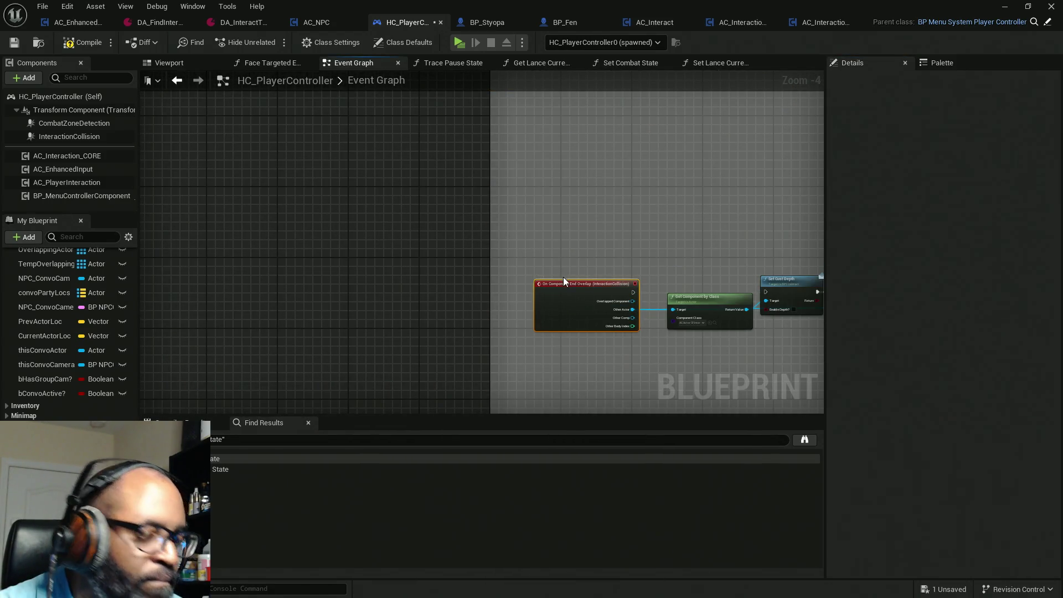
key(c)
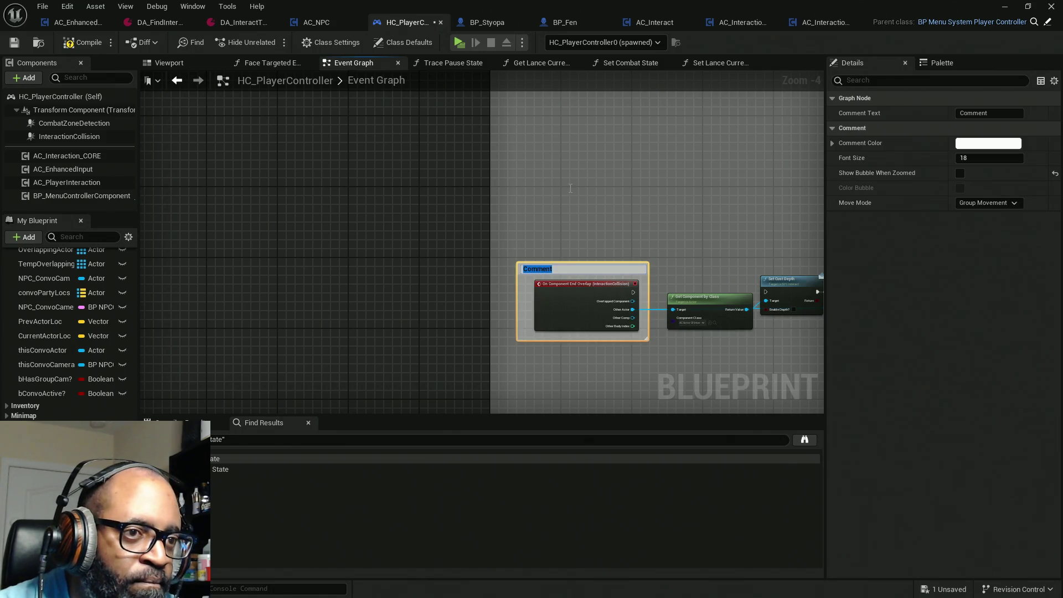
key(ctrl+v)
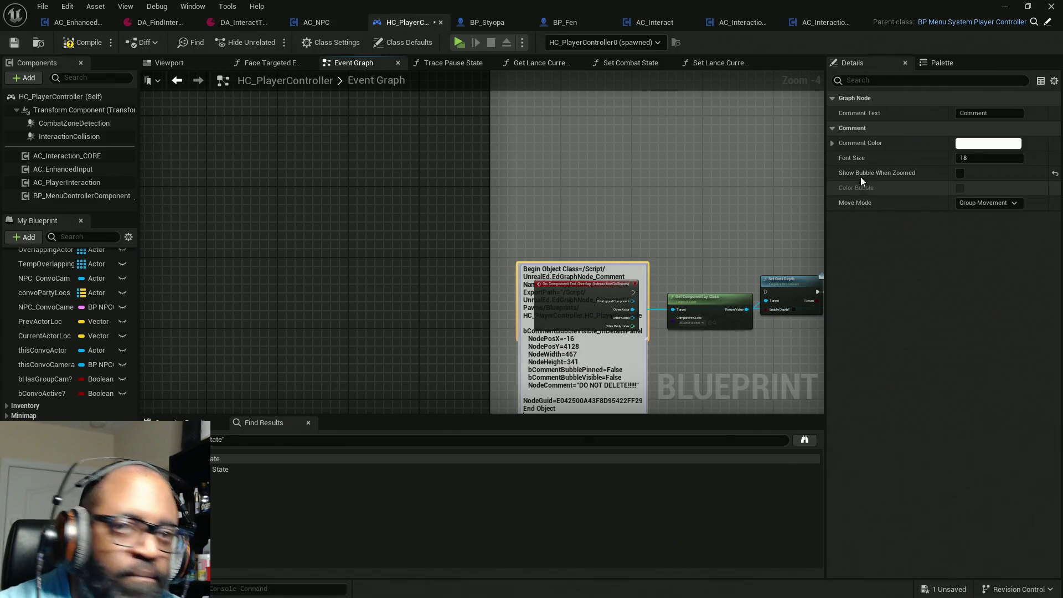
key(ctrl+a)
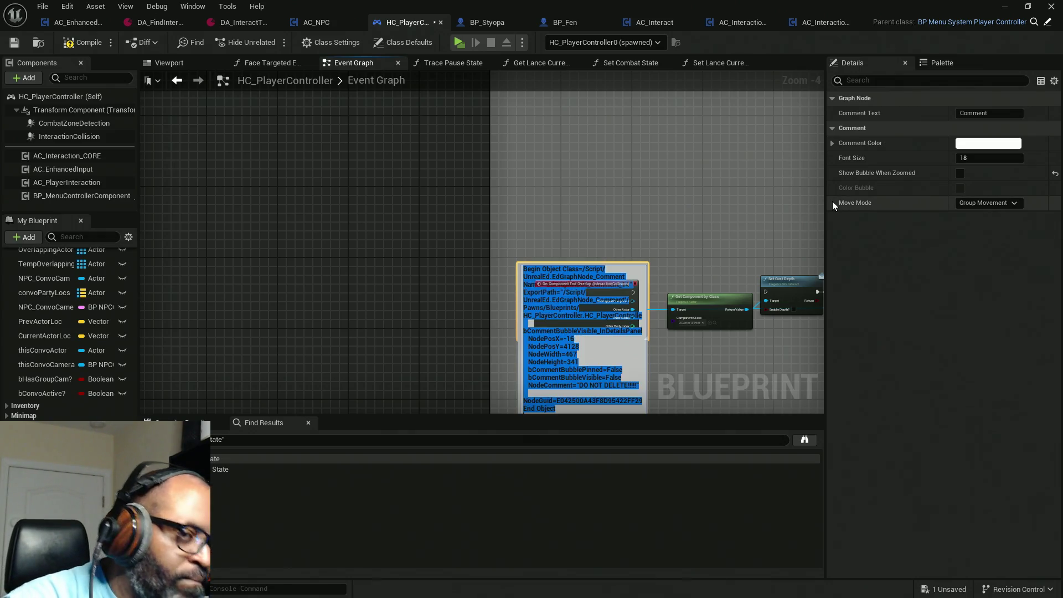
text(DO )
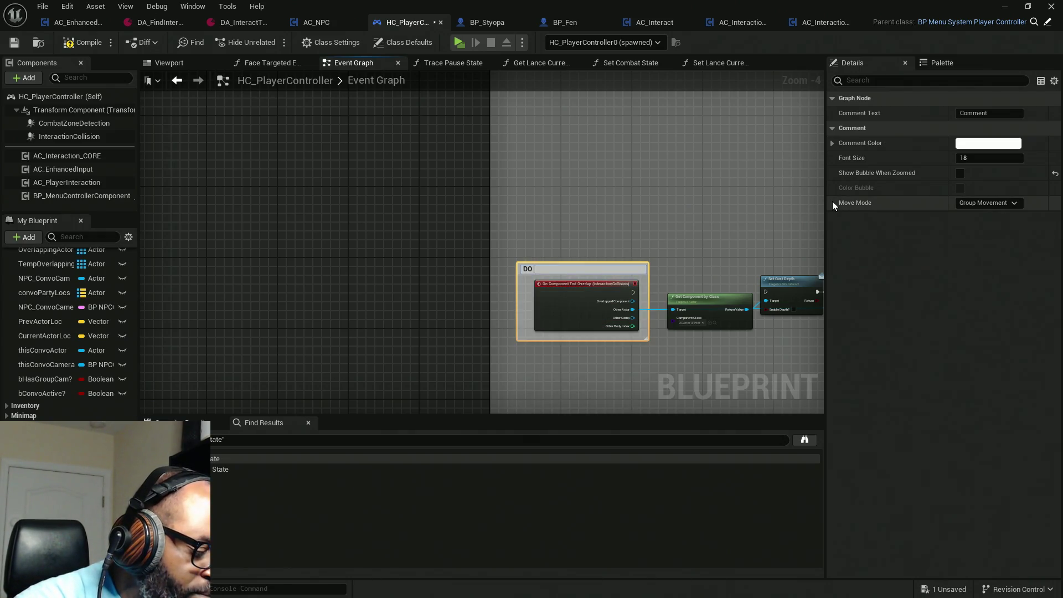
text(NOT DELET)
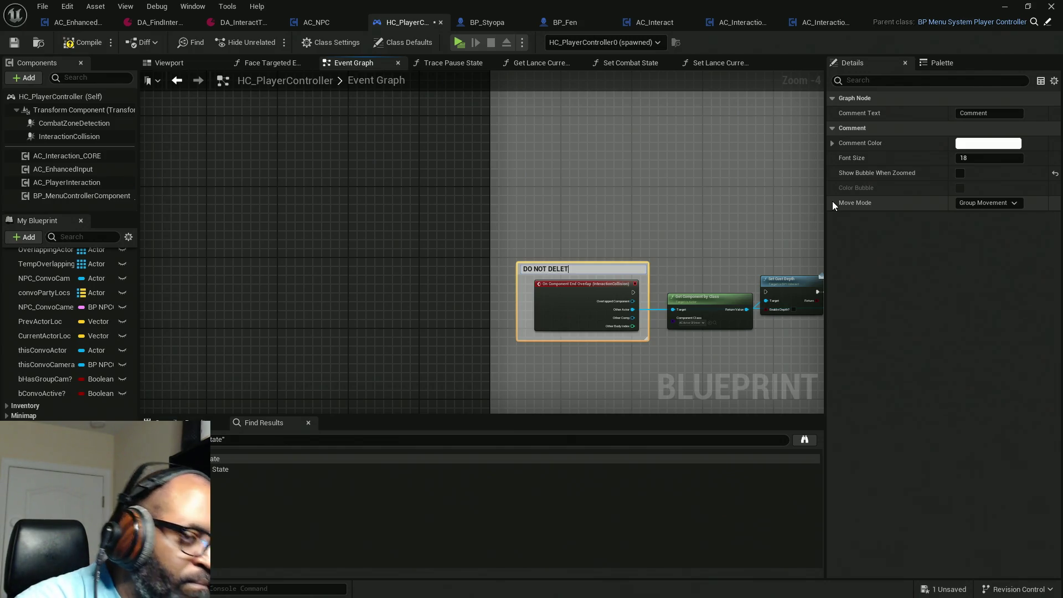
text(E!!!!)
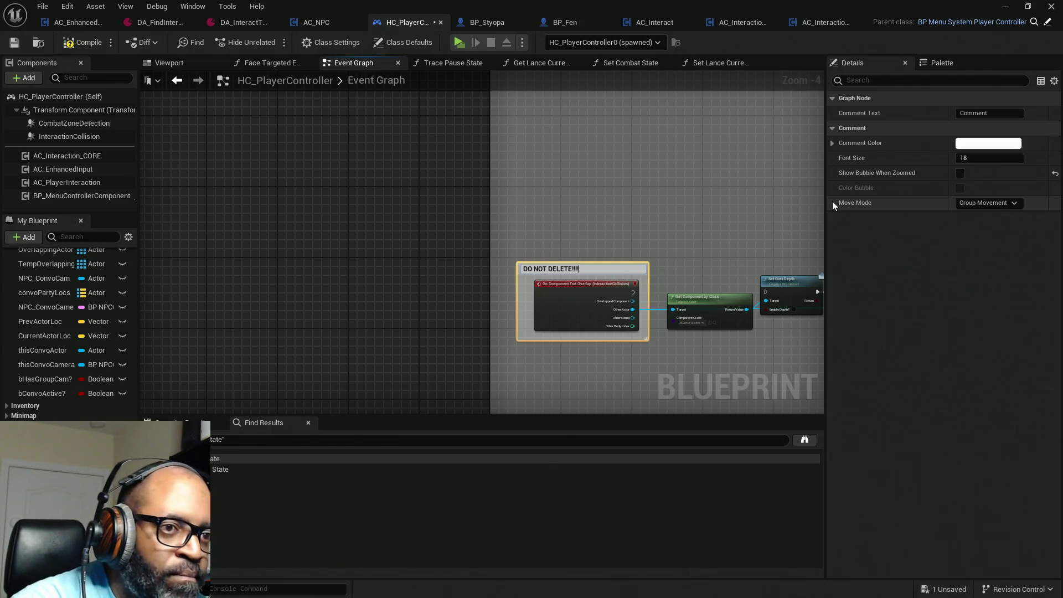
key(Return)
Save the HC_PlayerController blueprint.
right_click(597, 165)
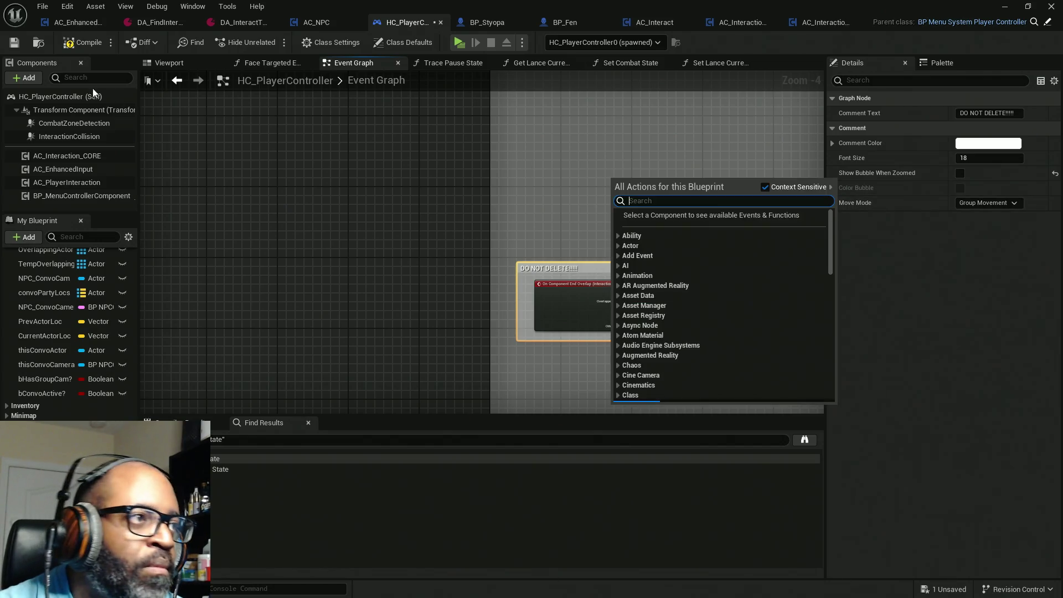
click(82, 42)
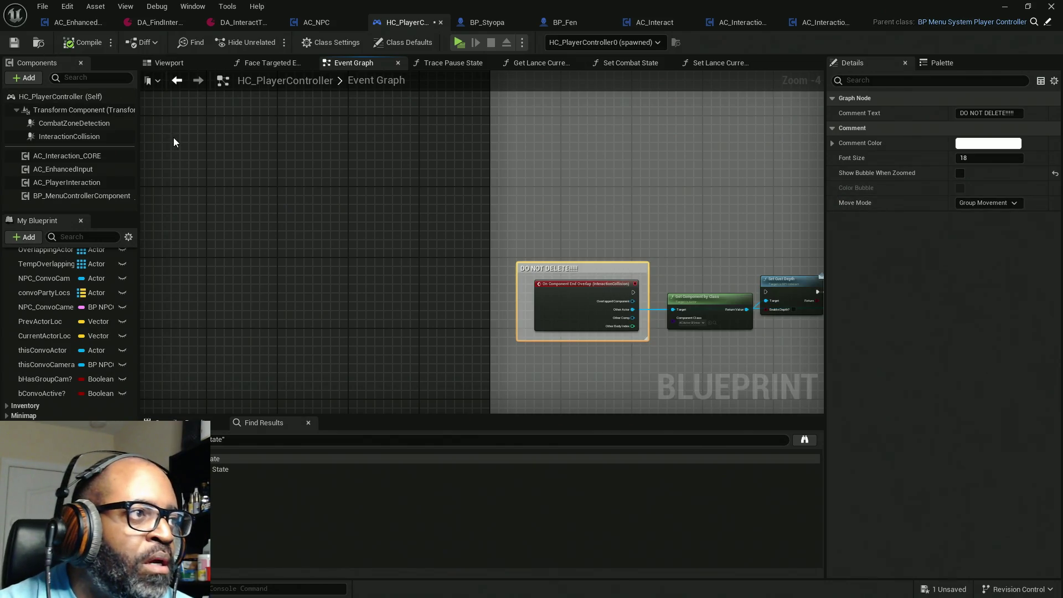
key(ctrl+s)
right_click(580, 212)
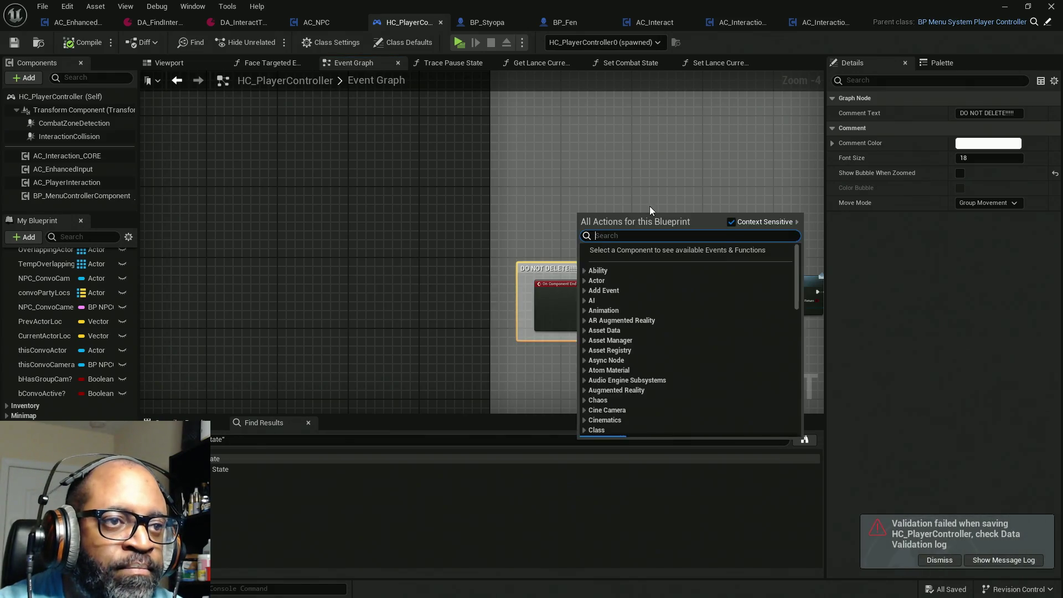
drag(649, 206, 503, 202)
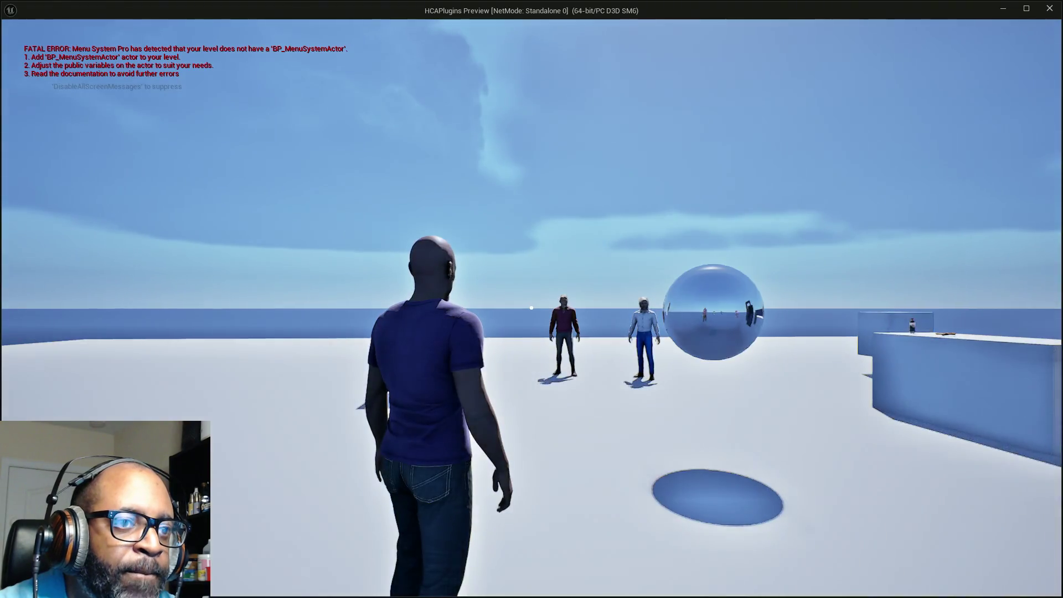
Return from the game preview and look over AC_Interact and AC_Interaction_BASE's Pause Trace function.
key(alt+Tab)
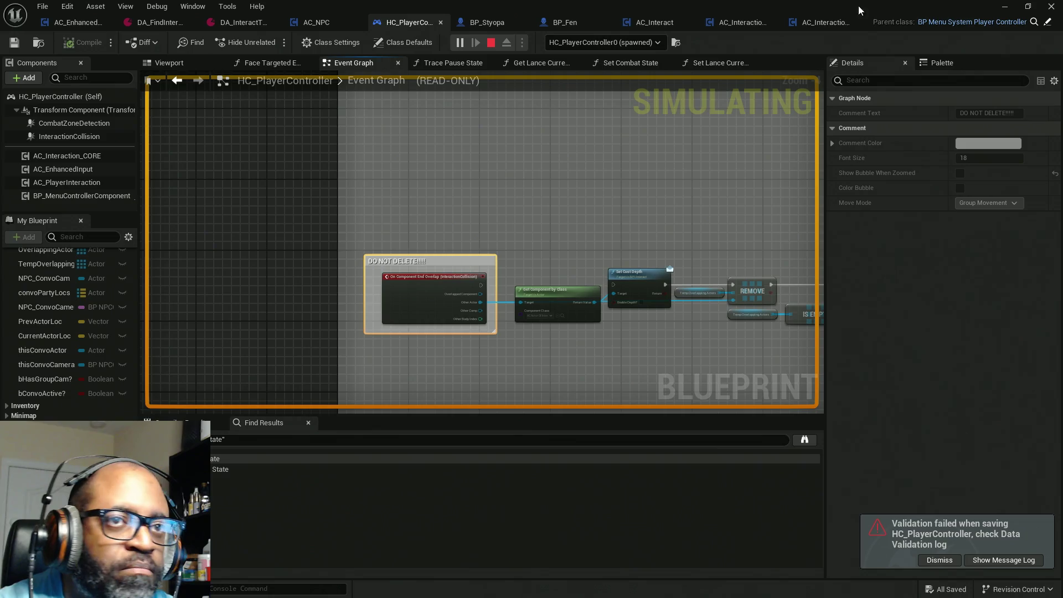
click(736, 24)
click(714, 28)
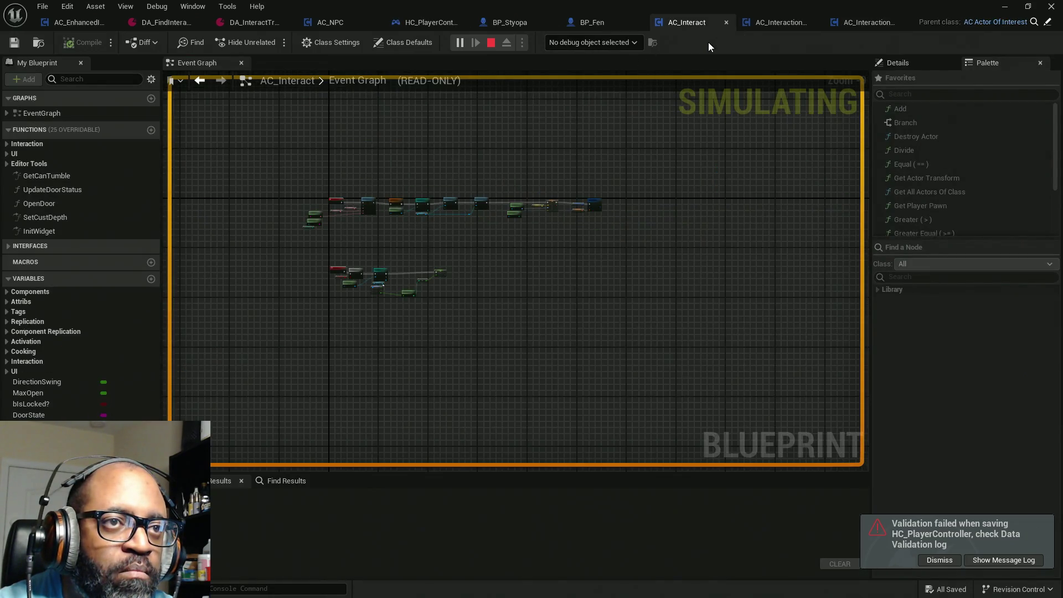
click(773, 22)
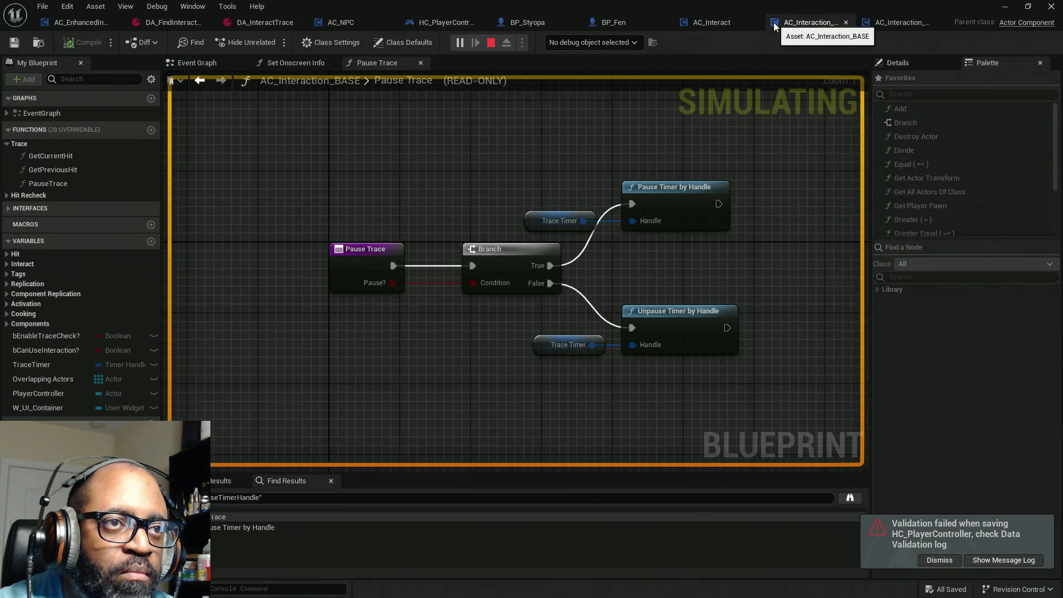
Debug the spawned AC_Interaction_CORE instance and show its Event Graph.
click(626, 44)
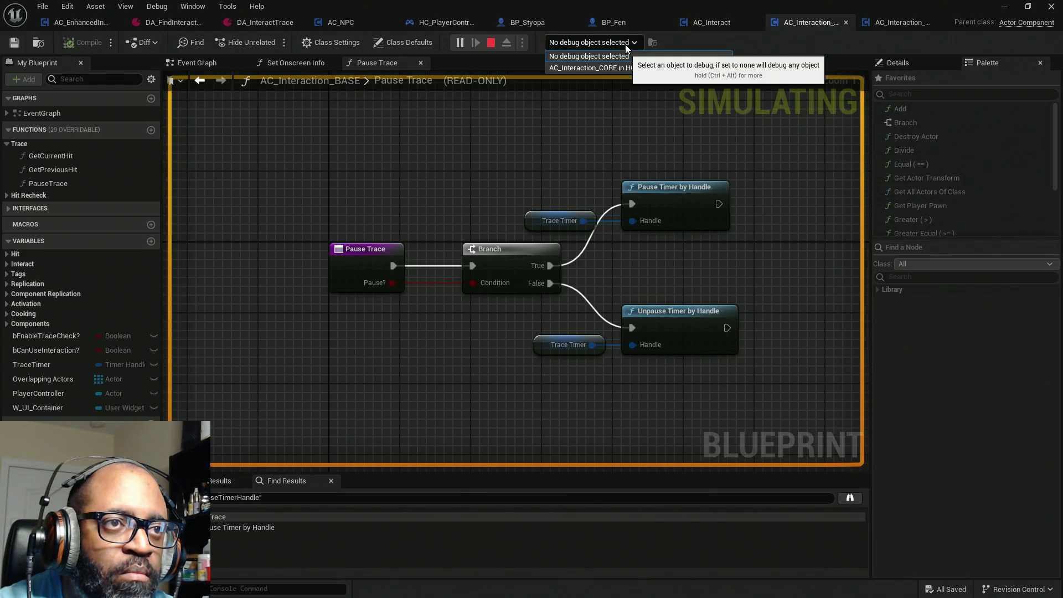
click(625, 44)
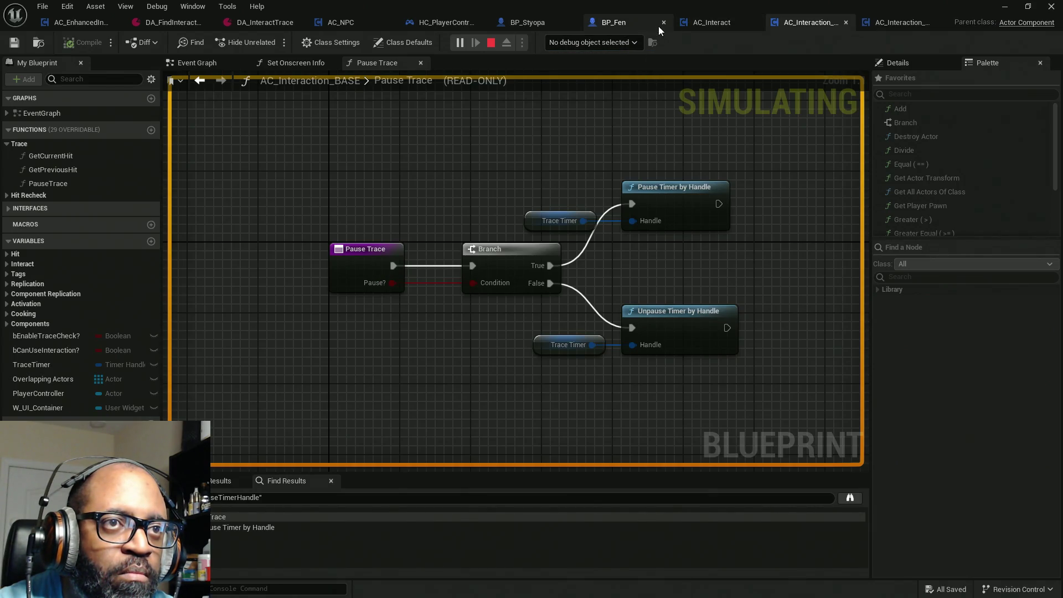
click(625, 43)
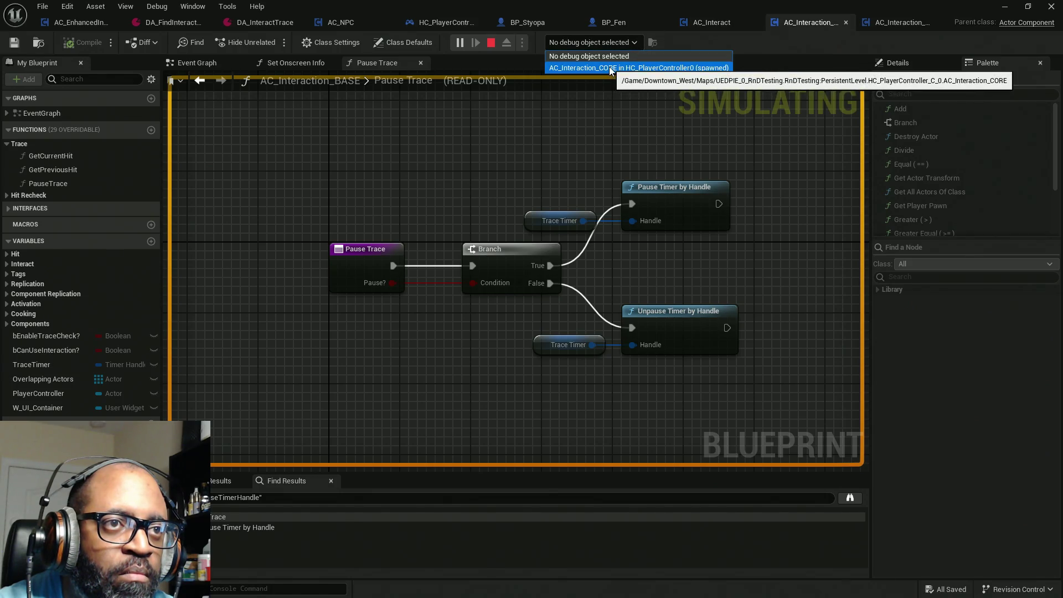
click(611, 68)
click(216, 65)
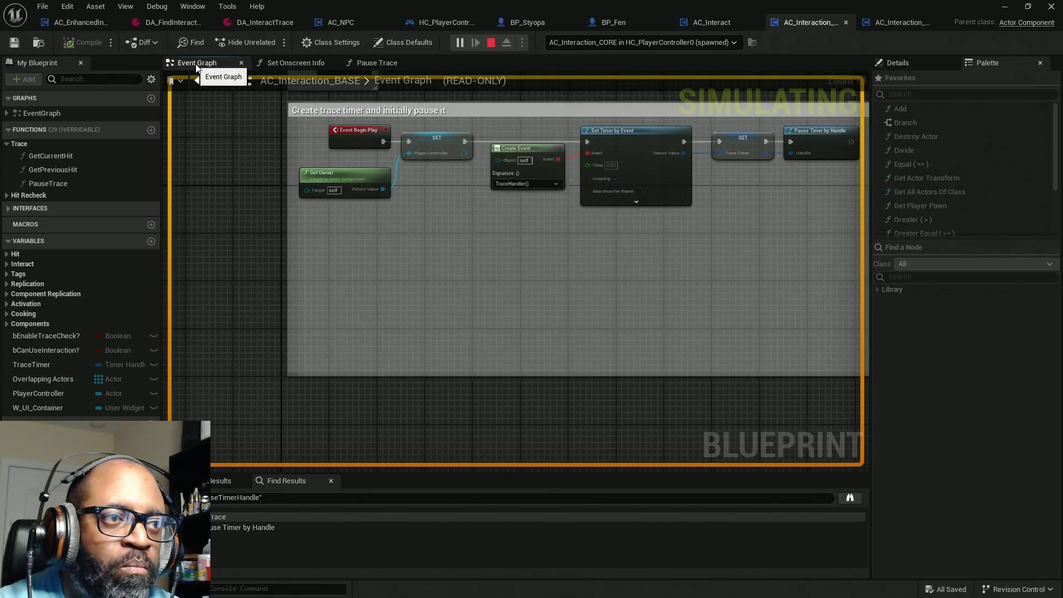
scroll(415, 172, down, 5)
click(705, 23)
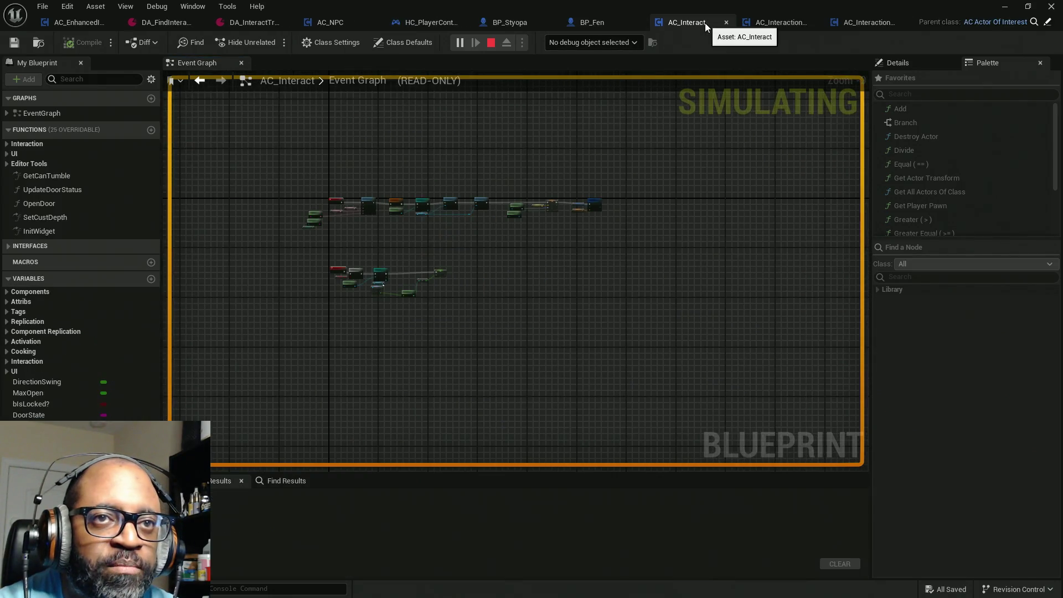
click(888, 22)
scroll(447, 126, down, 3)
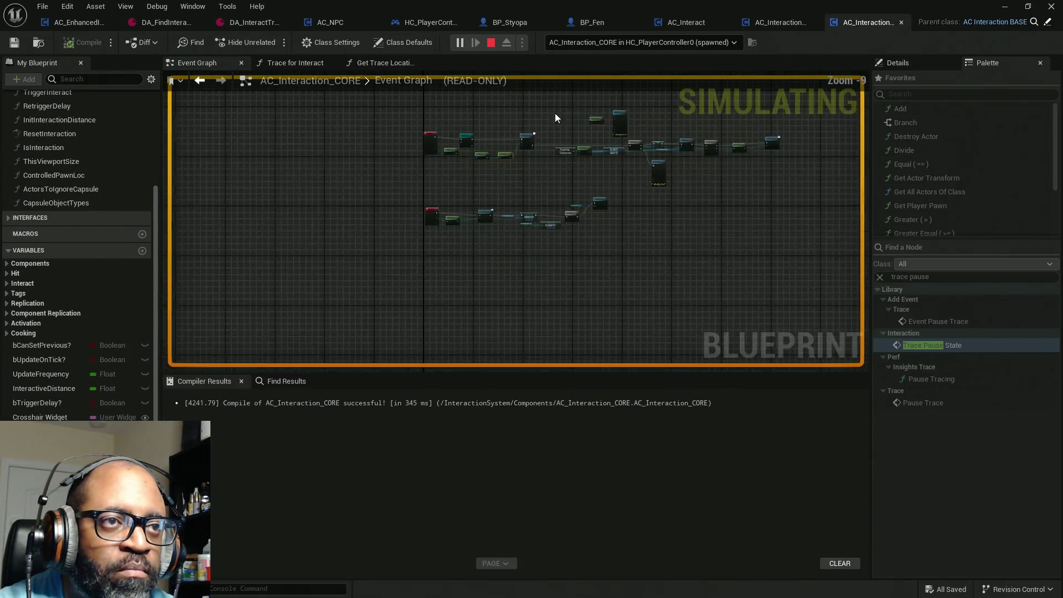
Shrink the Compiler Results panel, frame the overlap chains, and stop the simulation.
drag(610, 121, 569, 157)
drag(566, 372, 566, 529)
scroll(504, 378, up, 6)
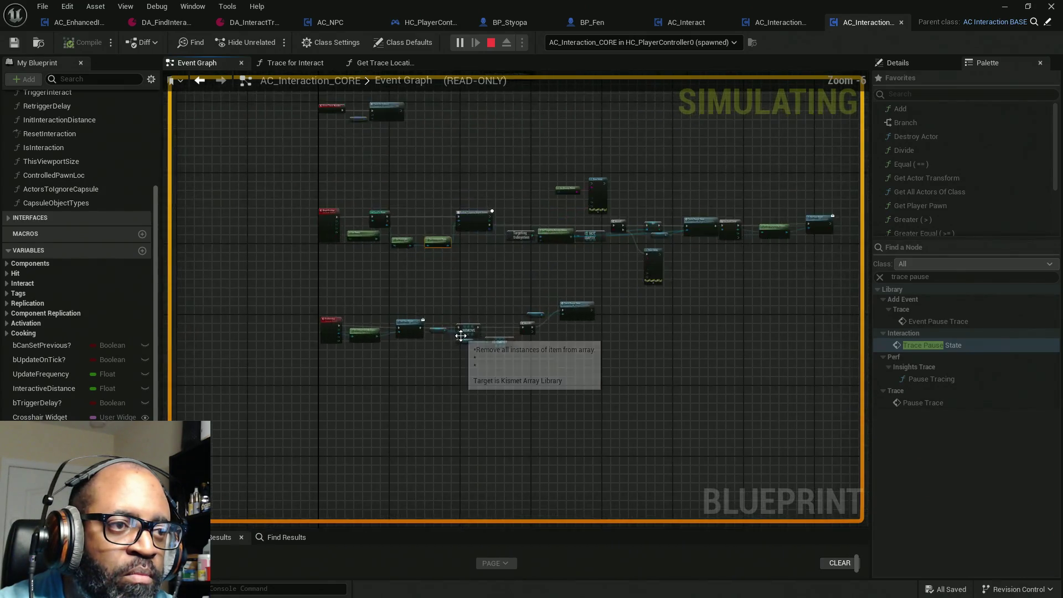
scroll(515, 288, down, 1)
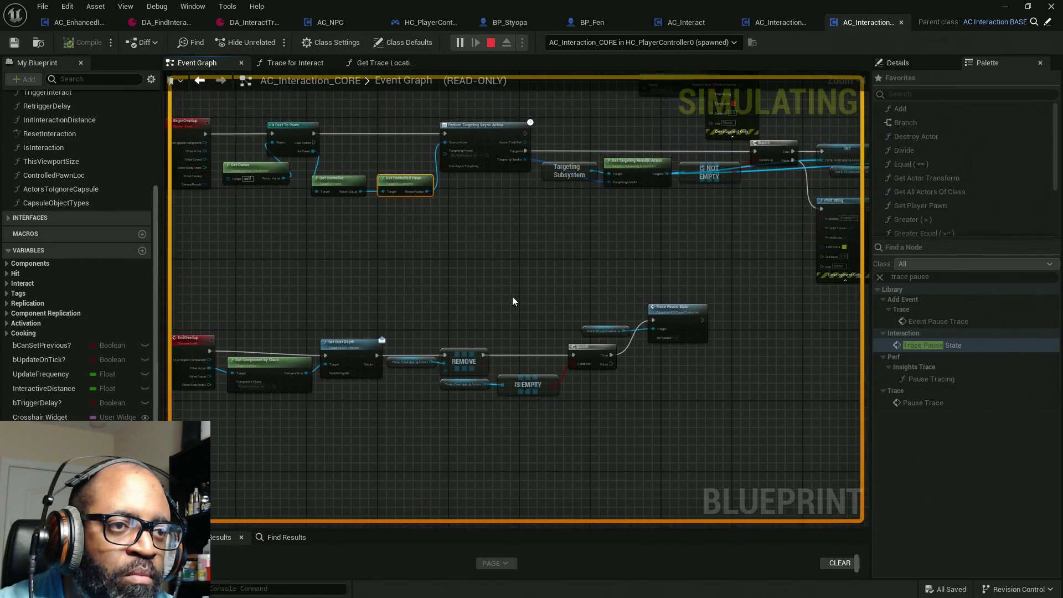
drag(512, 300, 482, 325)
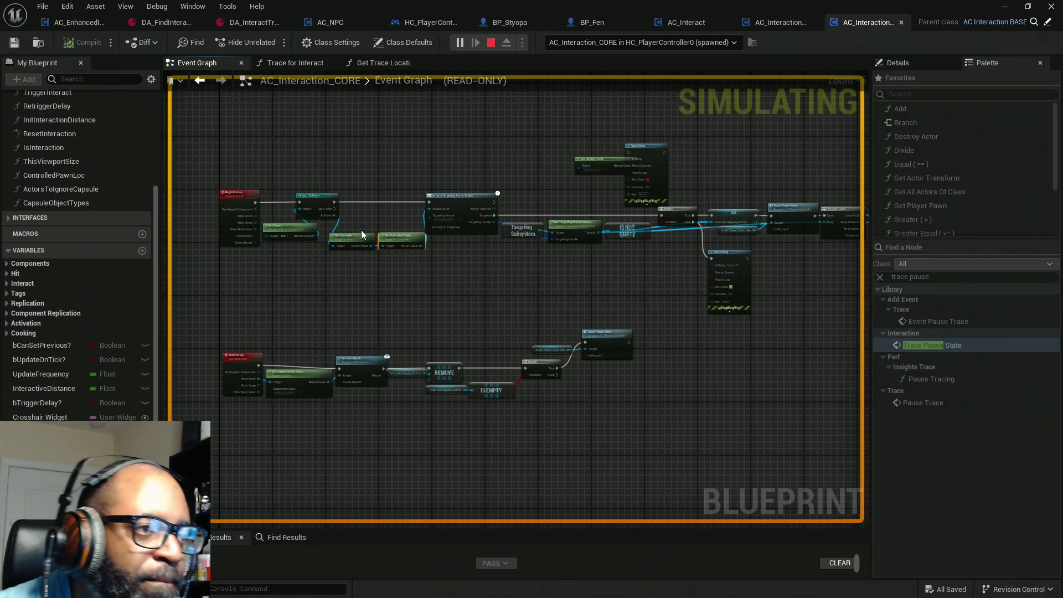
key(Escape)
scroll(371, 221, up, 5)
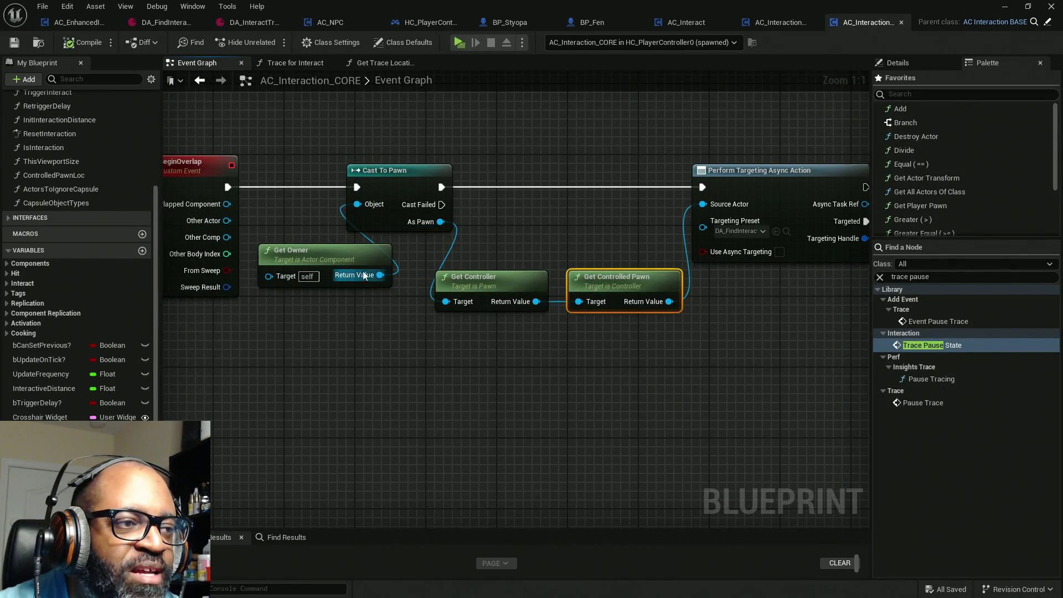
Replace Cast To Pawn with a Cast To Controller on Get Owner, run from the overlap event.
drag(303, 209, 306, 334)
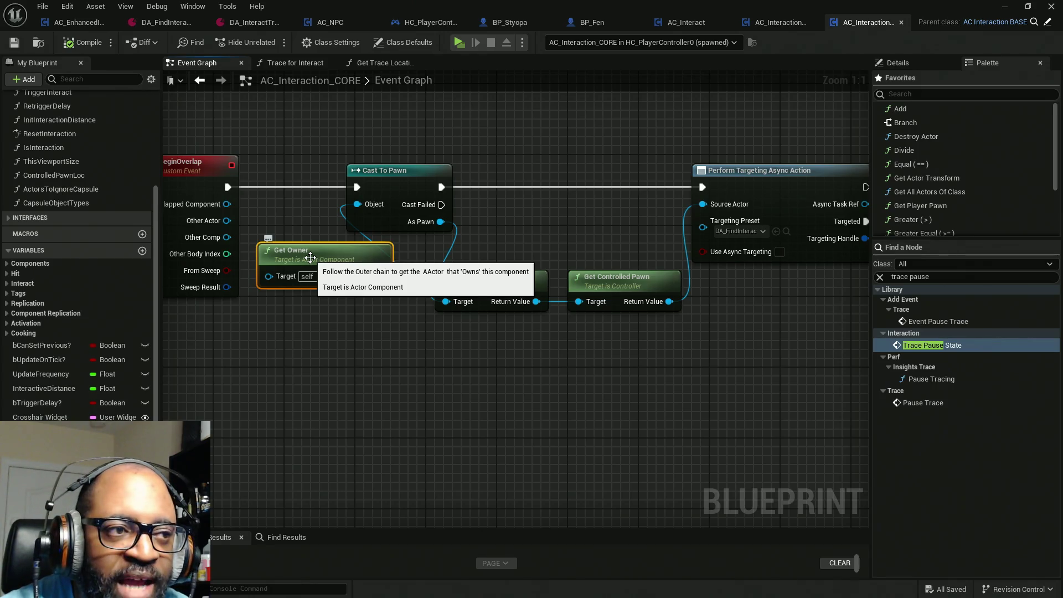
drag(469, 122, 390, 198)
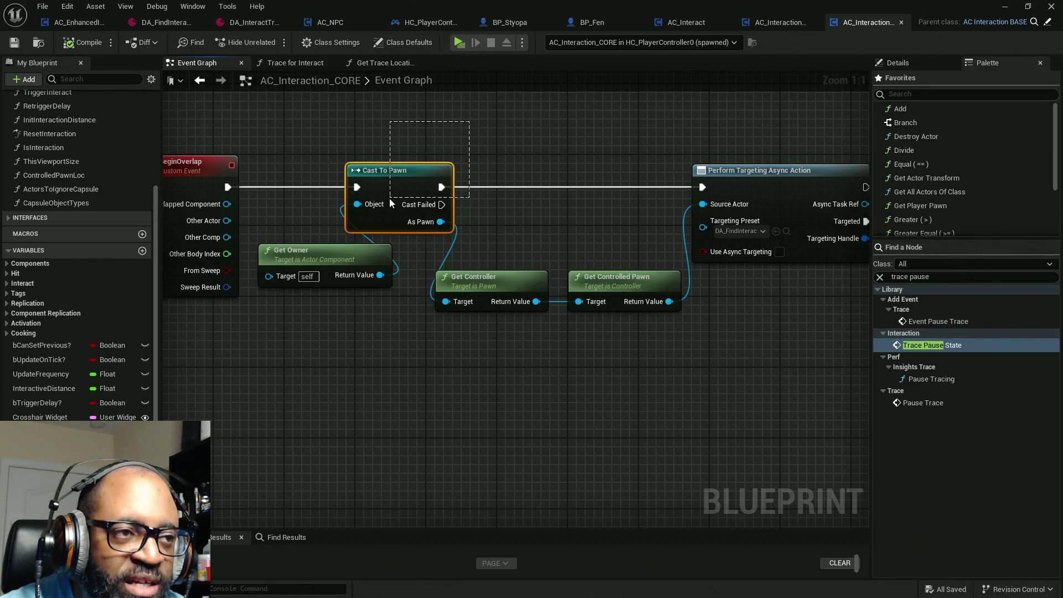
key(Delete)
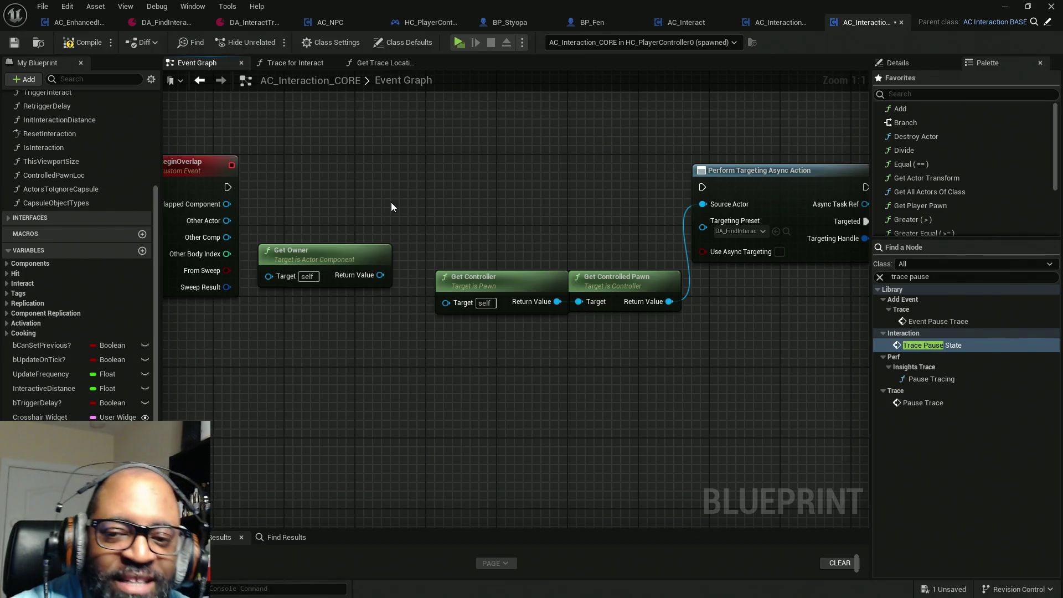
drag(380, 275, 429, 191)
text(cast)
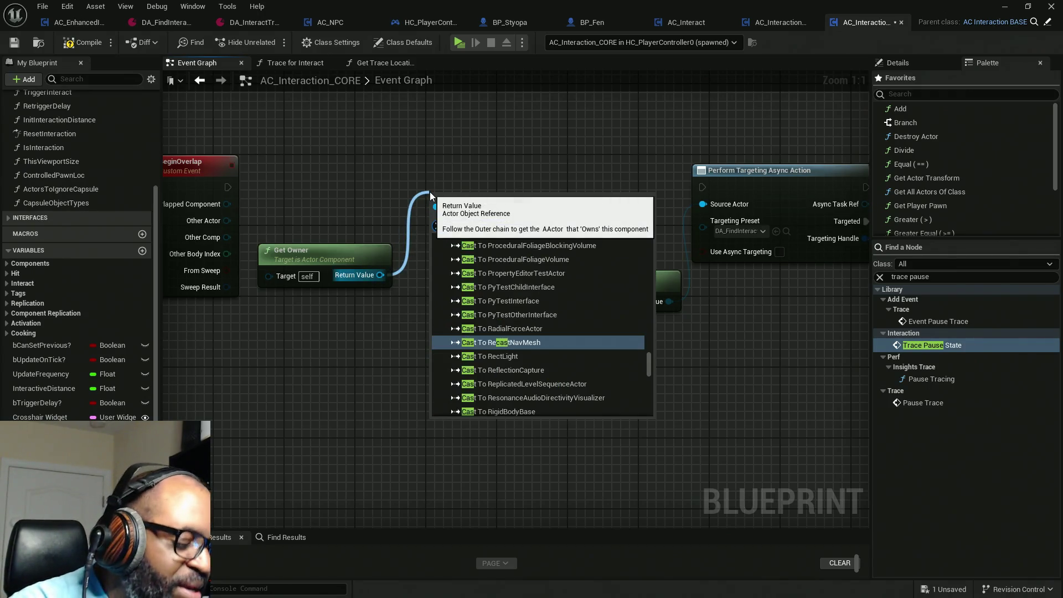
key(Down)
text(controller)
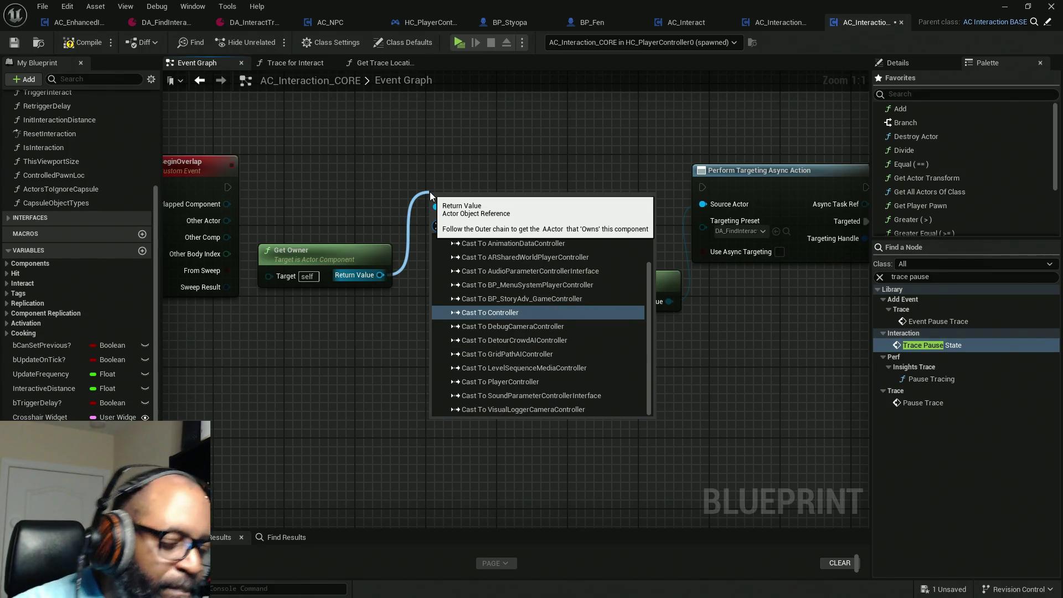
key(Return)
drag(437, 214, 228, 188)
drag(470, 219, 426, 192)
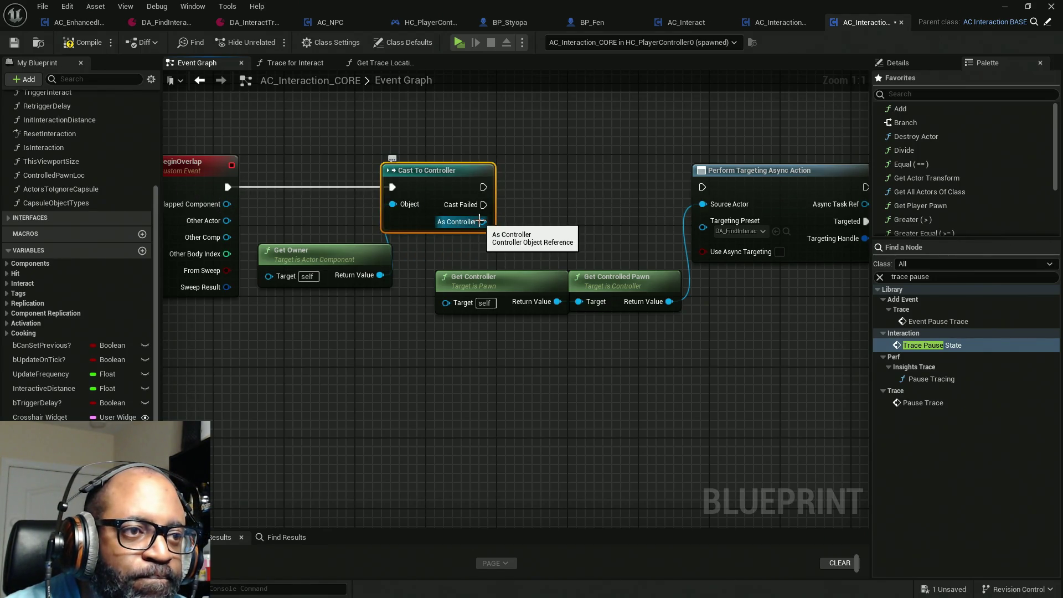
Feed As Controller into Get Controlled Pawn, delete Get Controller, and execute into Perform Targeting.
drag(479, 221, 448, 302)
drag(544, 277, 470, 340)
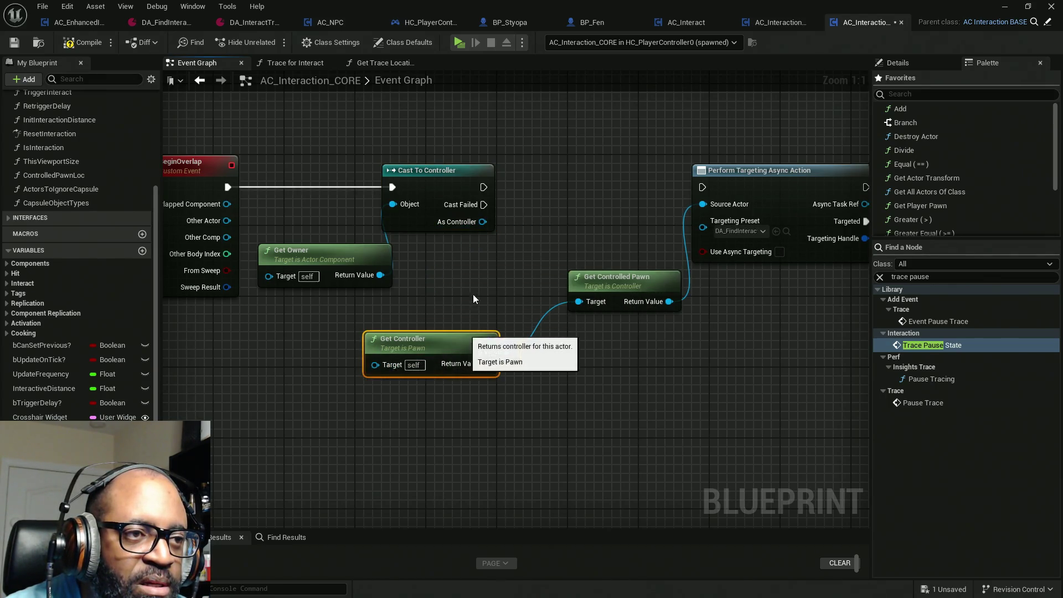
drag(480, 222, 578, 301)
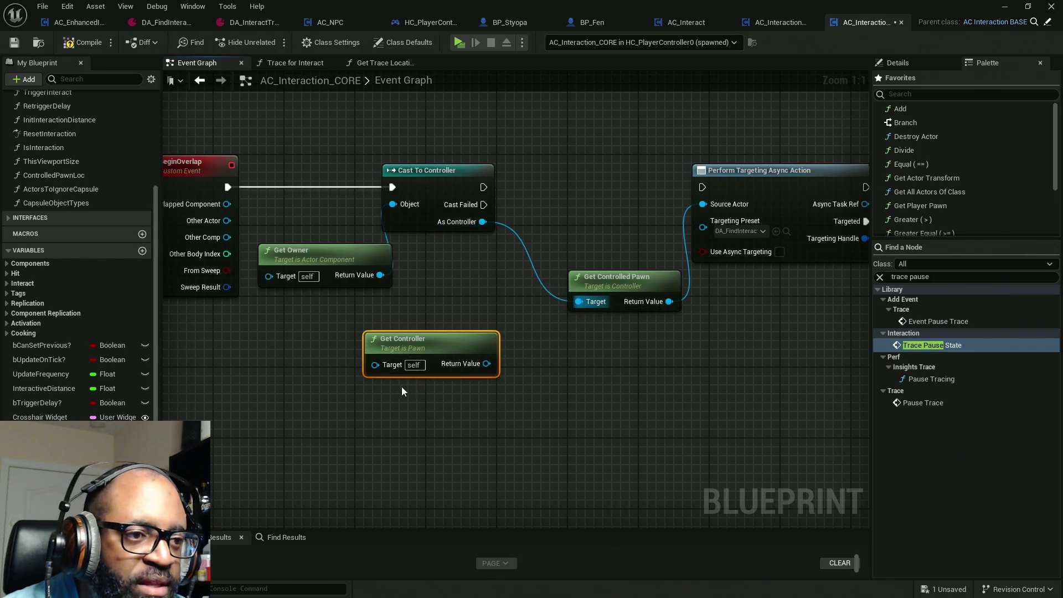
key(Delete)
drag(702, 187, 484, 187)
Compile and save AC_Interaction_CORE, then play the level.
click(85, 43)
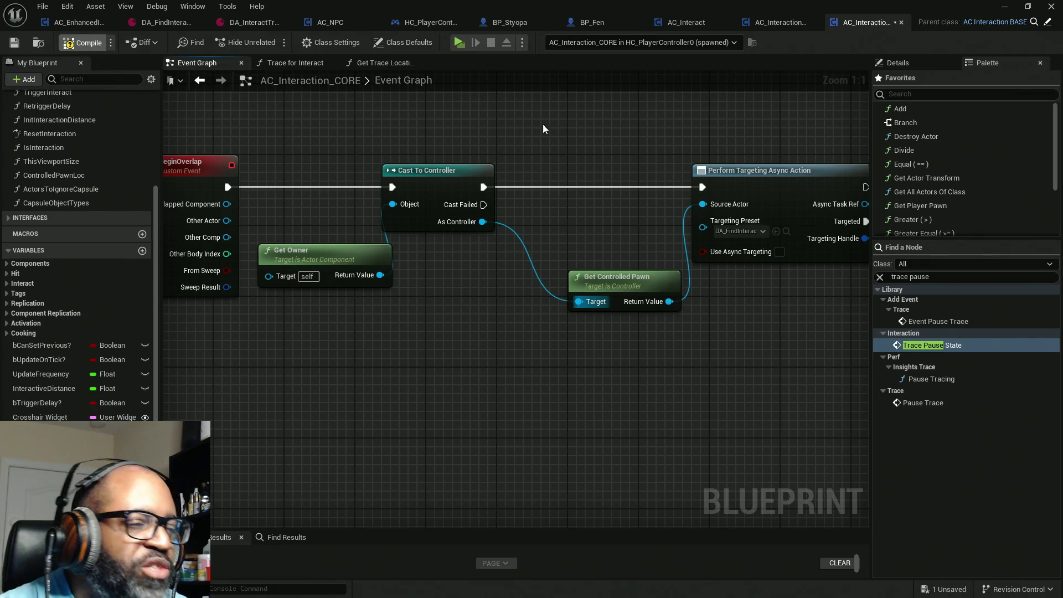
key(ctrl+s)
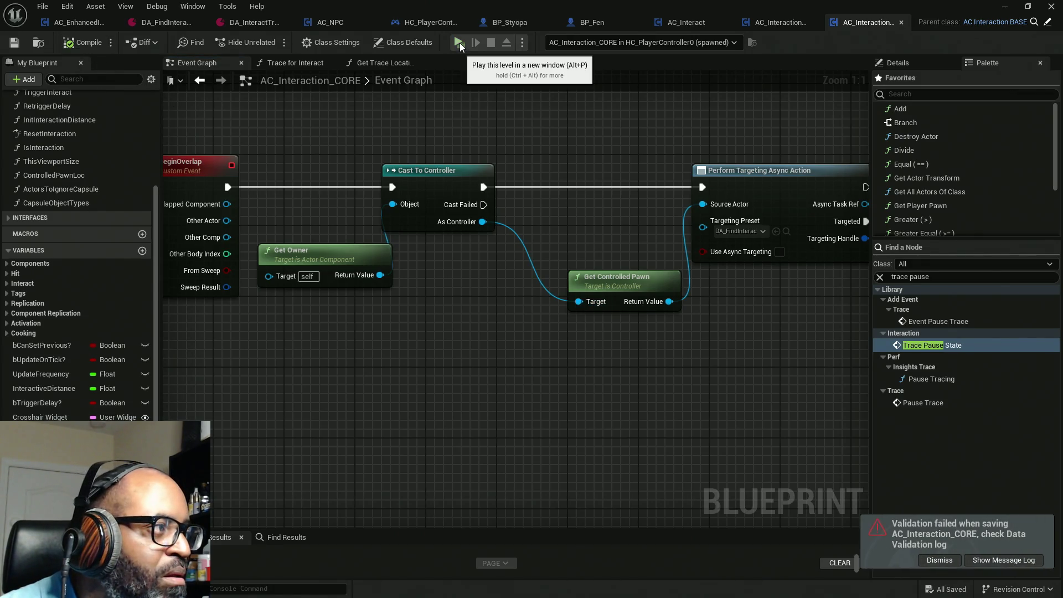
click(459, 43)
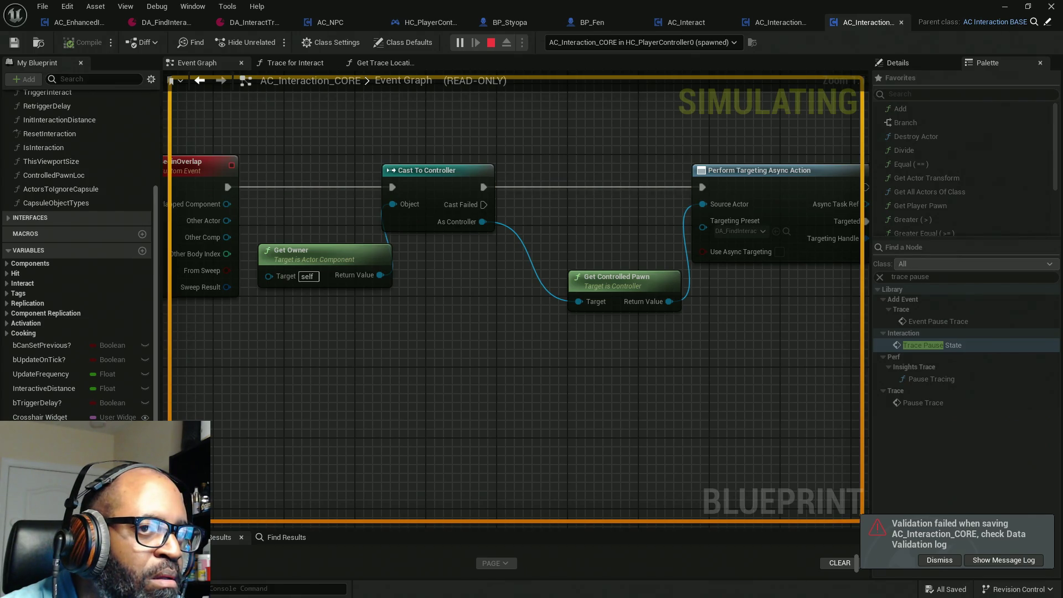
Check AC_Interaction_CORE's graph during play, then stop the play session.
key(alt+Tab)
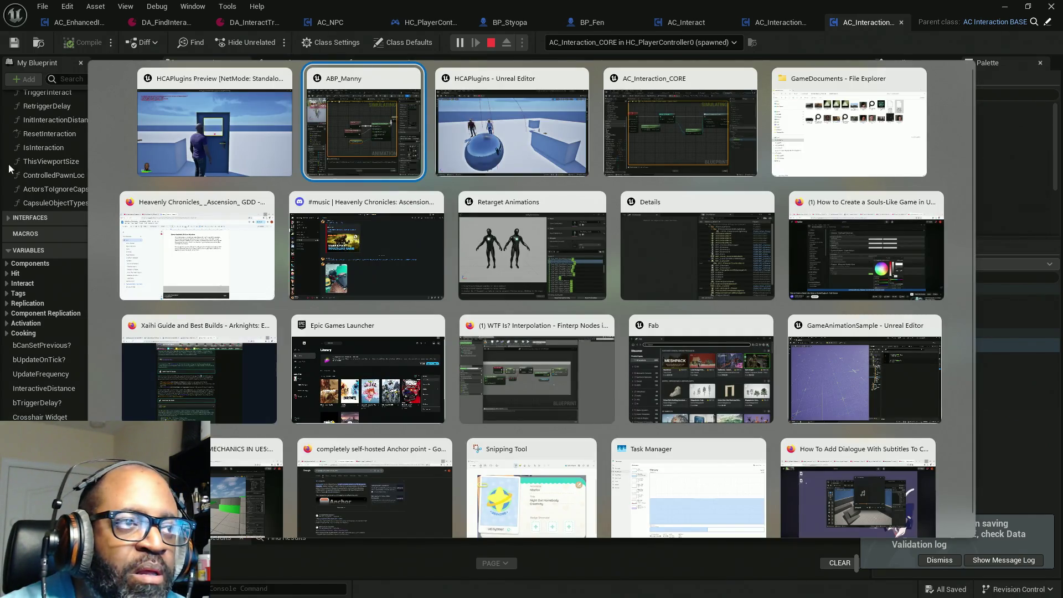
click(606, 180)
scroll(570, 221, down, 8)
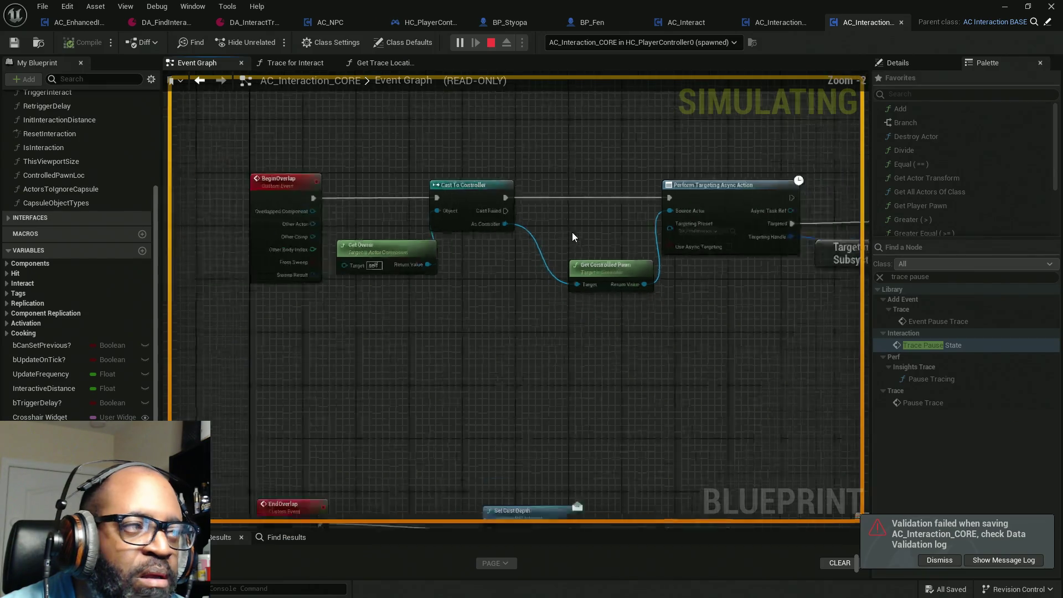
scroll(518, 259, up, 1)
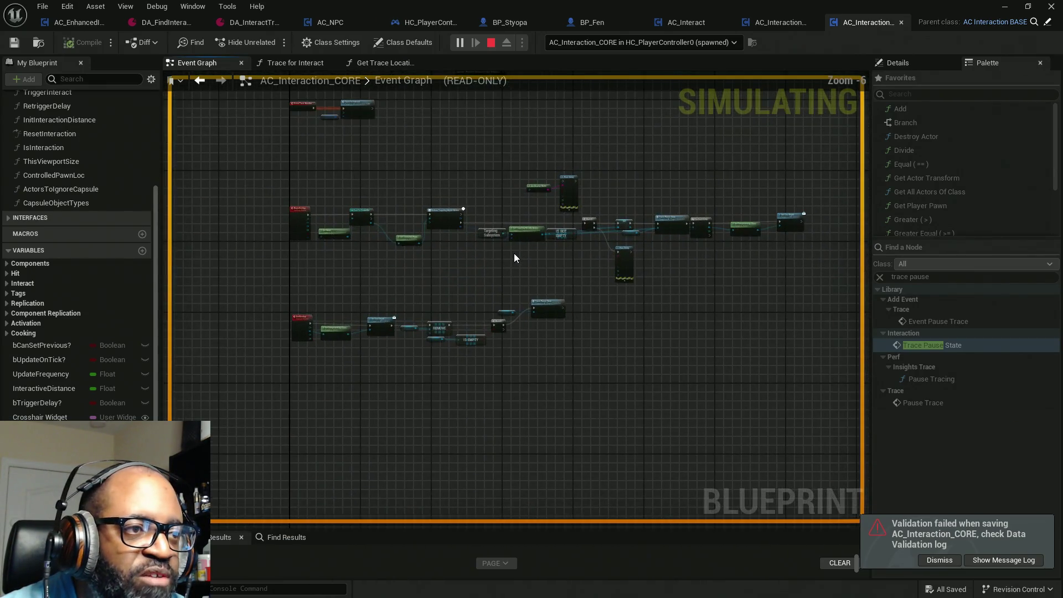
scroll(637, 278, up, 3)
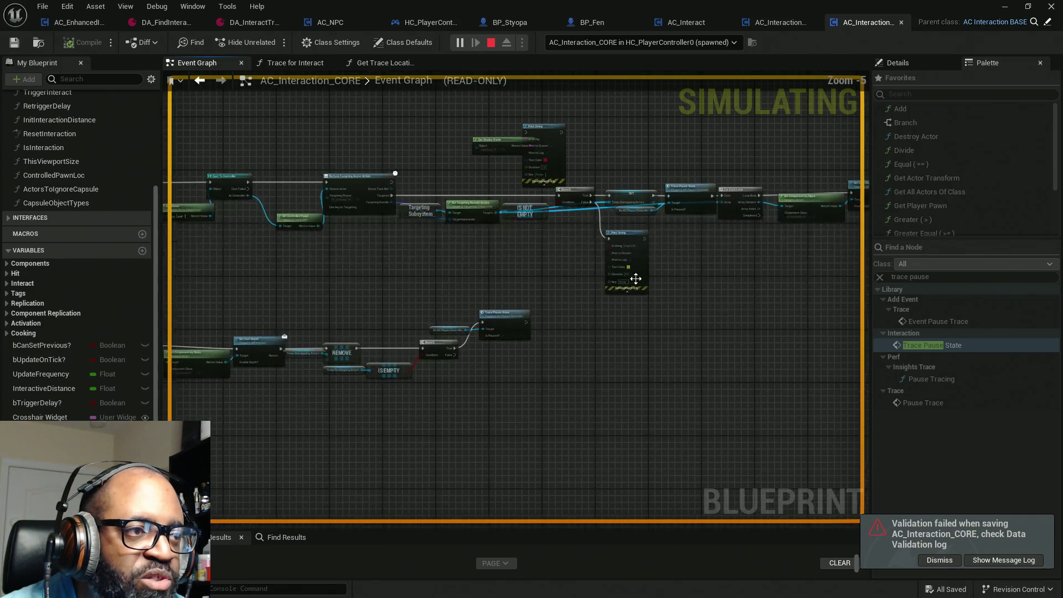
scroll(643, 280, down, 3)
scroll(643, 282, up, 2)
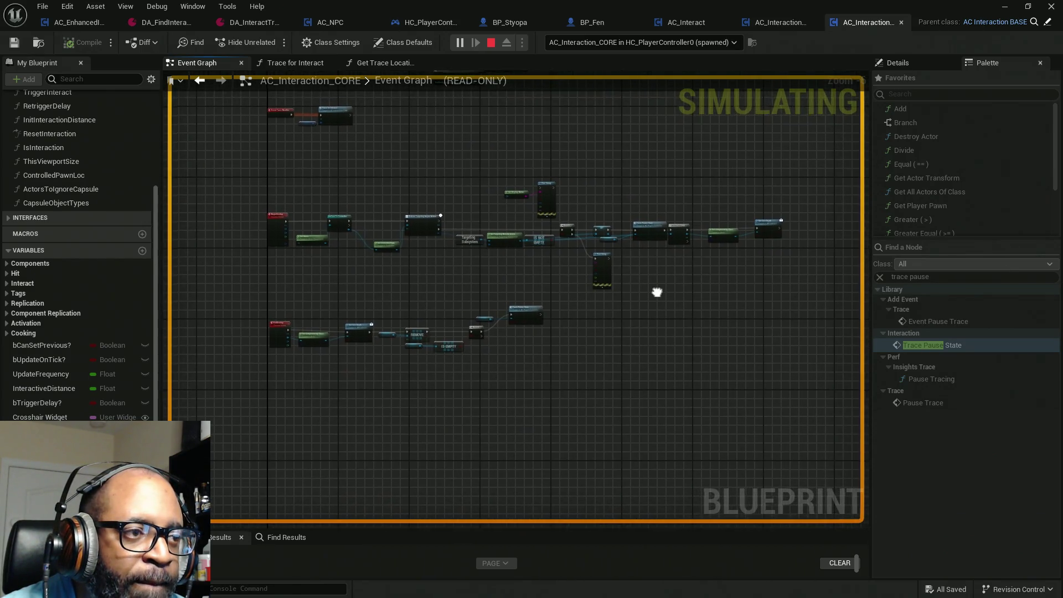
scroll(583, 297, down, 1)
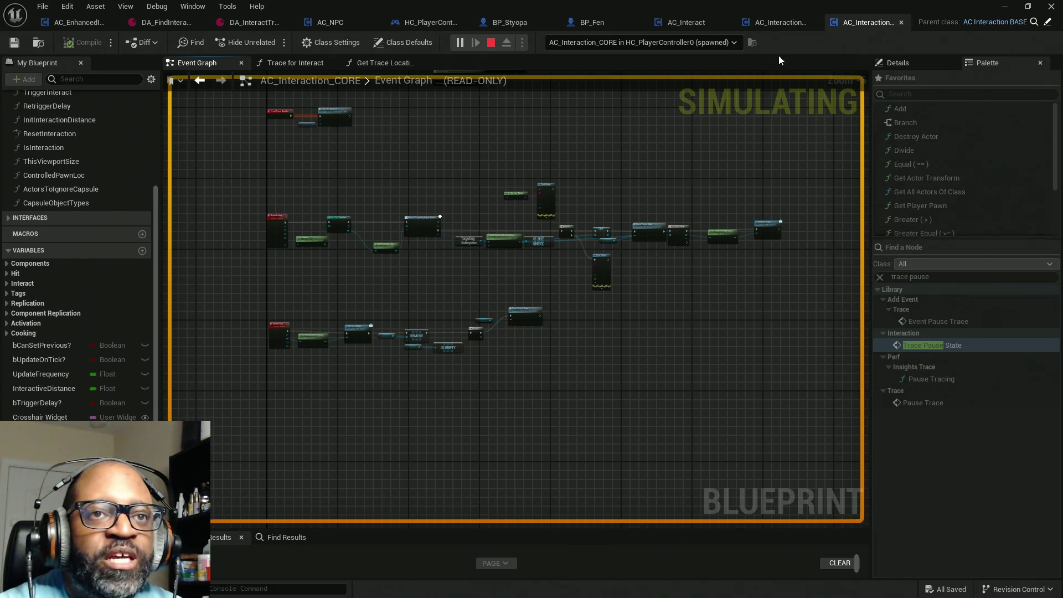
key(Escape)
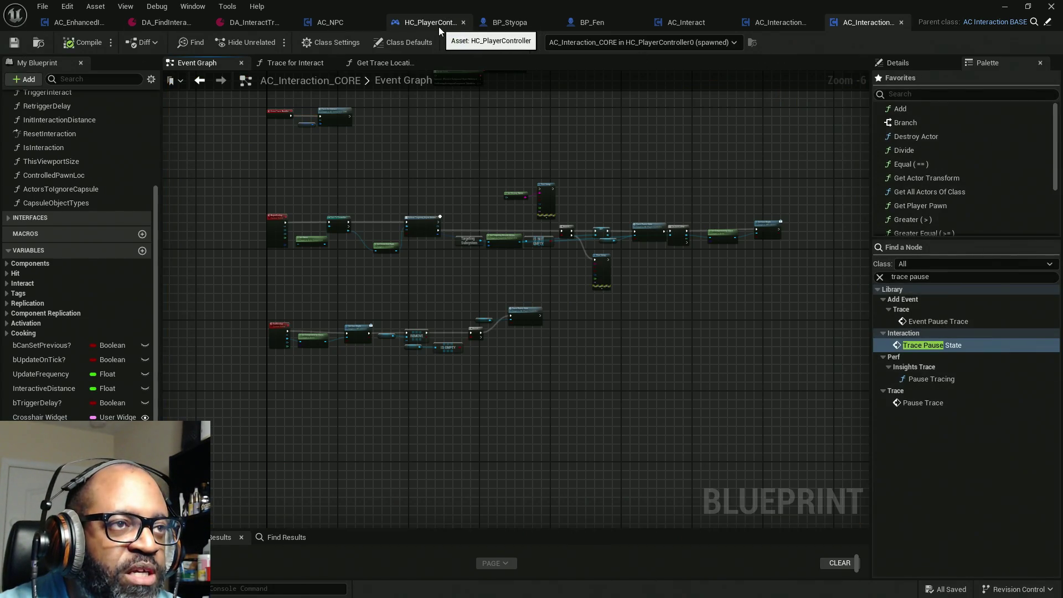
In HC_PlayerController's graph, review the overlap nodes and their DO NOT DELETE comment.
click(438, 27)
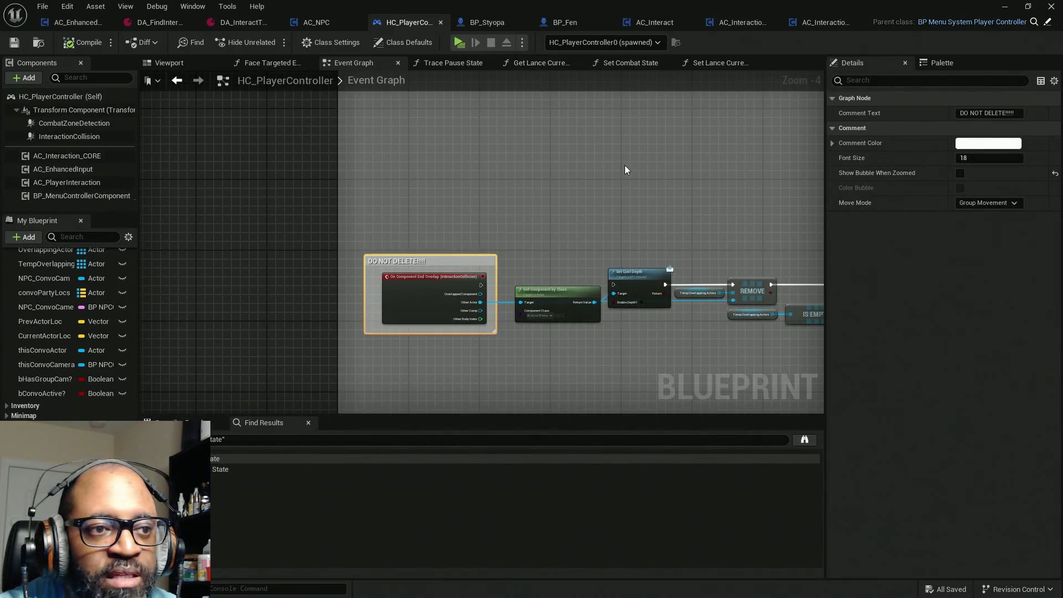
scroll(625, 165, down, 5)
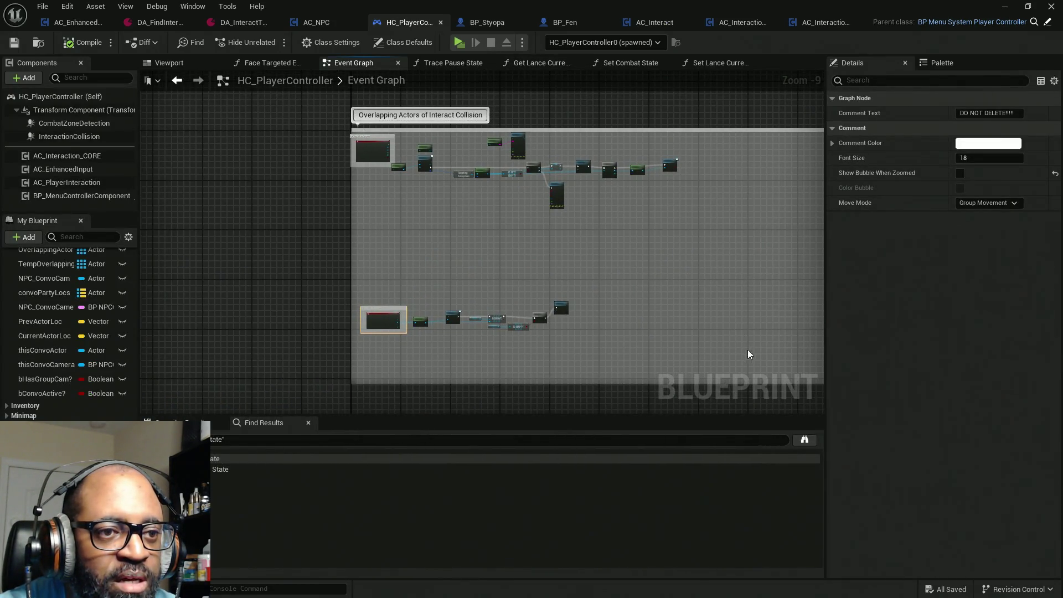
mouse_move(764, 358)
mouse_down()
mouse_move(663, 254)
mouse_move(407, 135)
mouse_up()
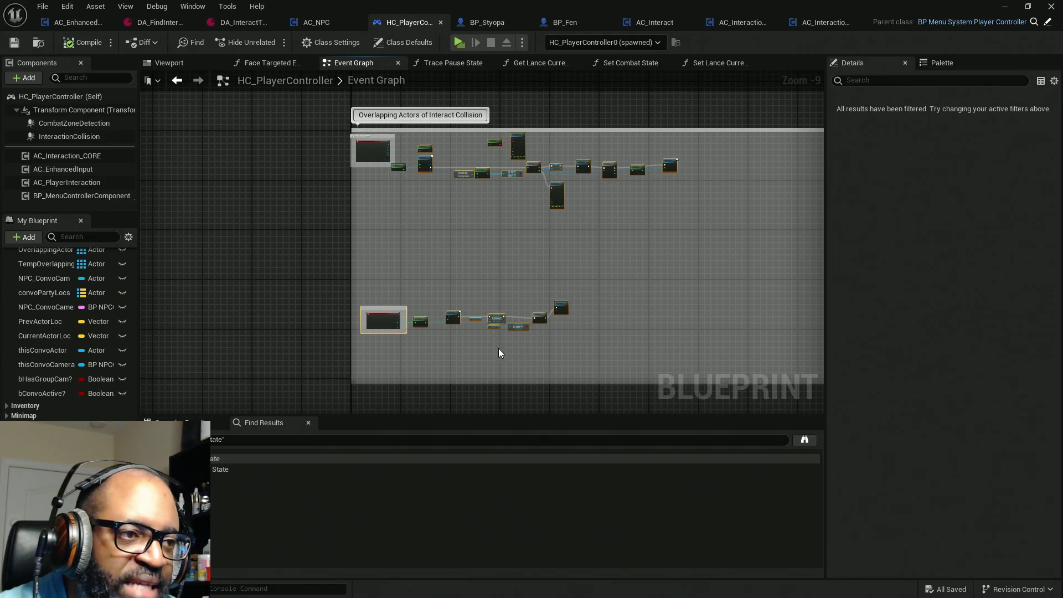
scroll(398, 313, up, 2)
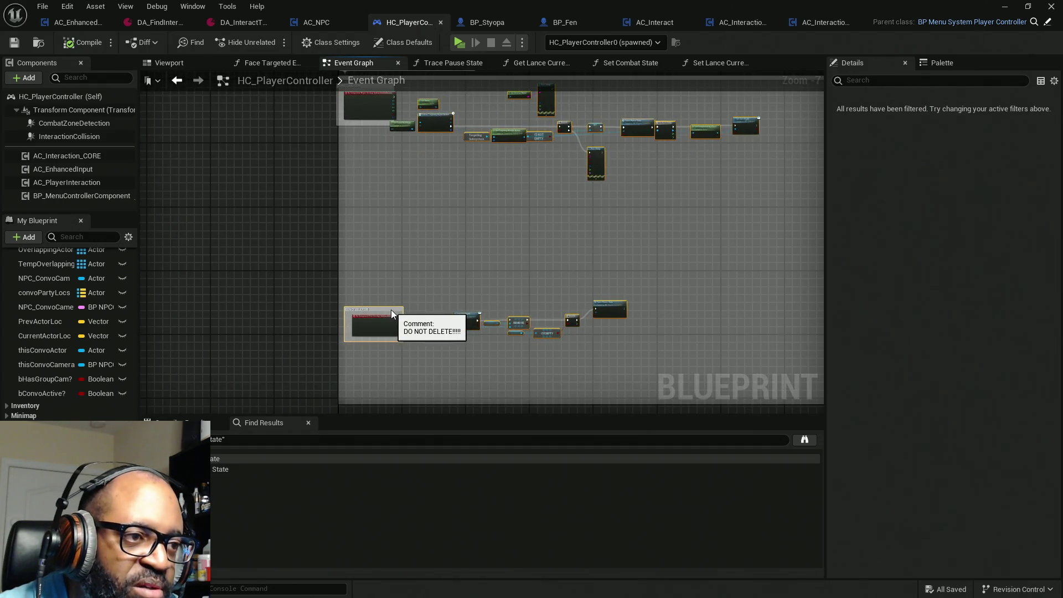
drag(393, 310, 401, 310)
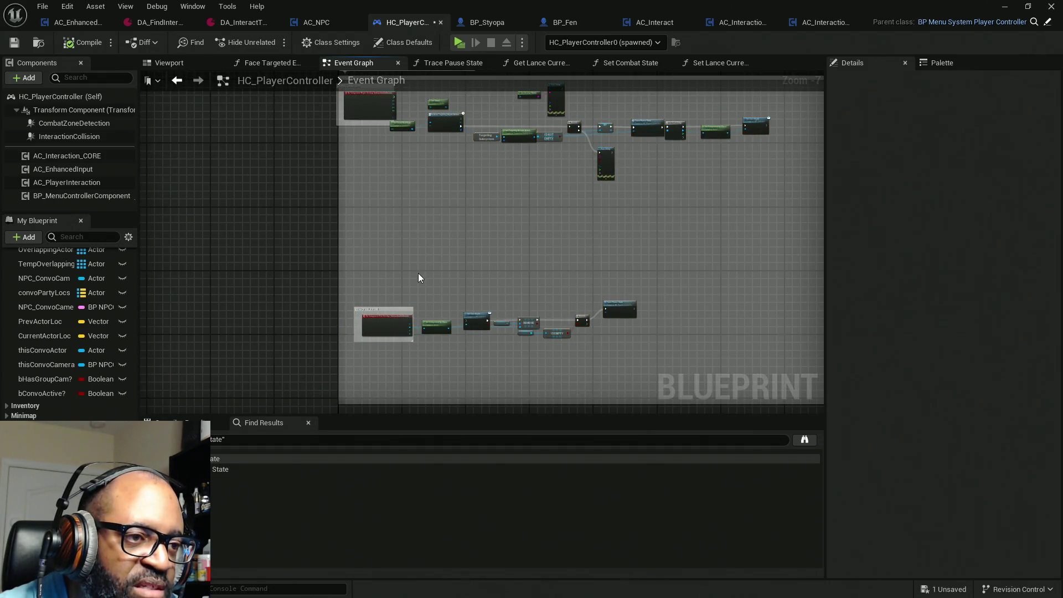
click(394, 310)
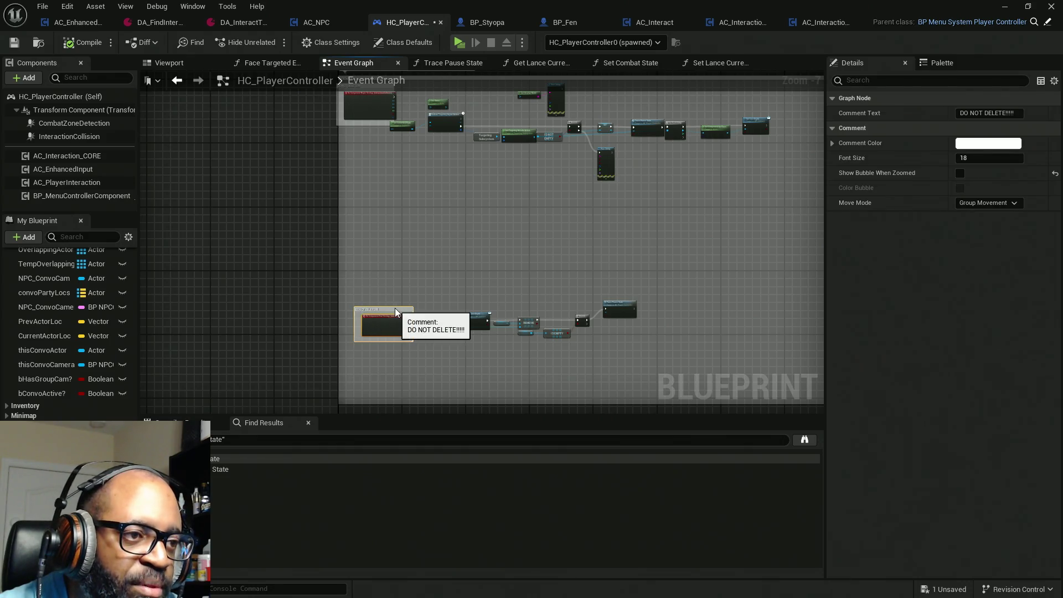
drag(718, 299, 647, 328)
Delete all logic nodes after the overlap events and save HC_PlayerController.
mouse_move(753, 394)
mouse_down()
mouse_move(646, 285)
mouse_move(465, 150)
mouse_move(340, 121)
mouse_up()
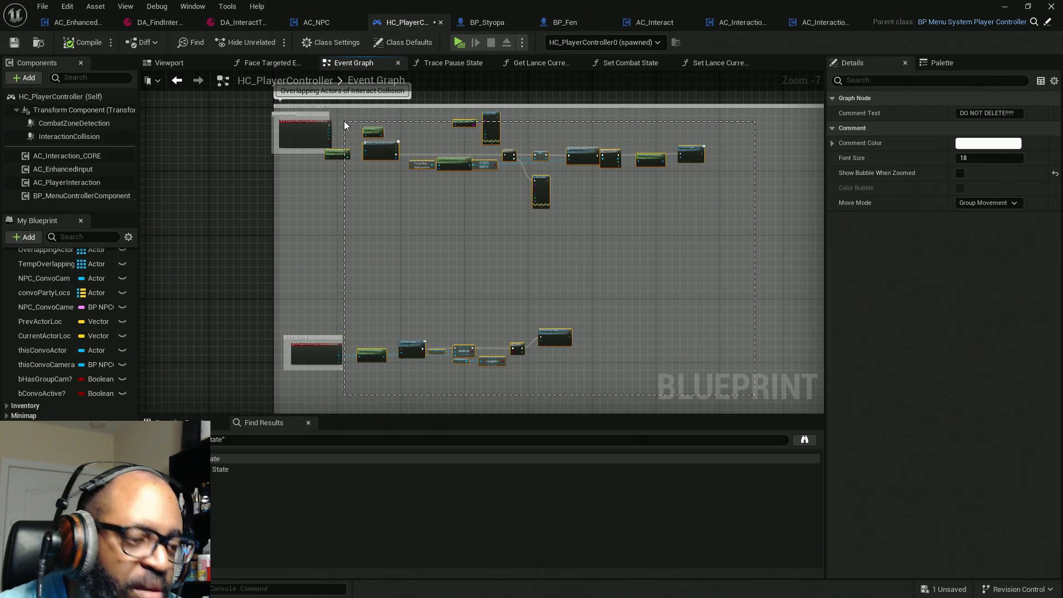
key(Delete)
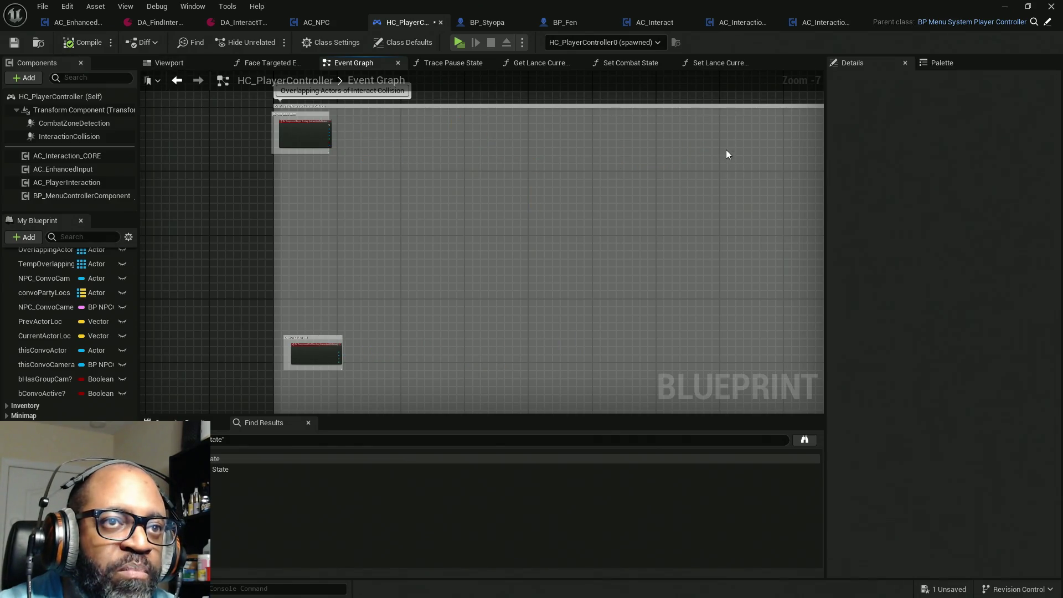
key(ctrl+s)
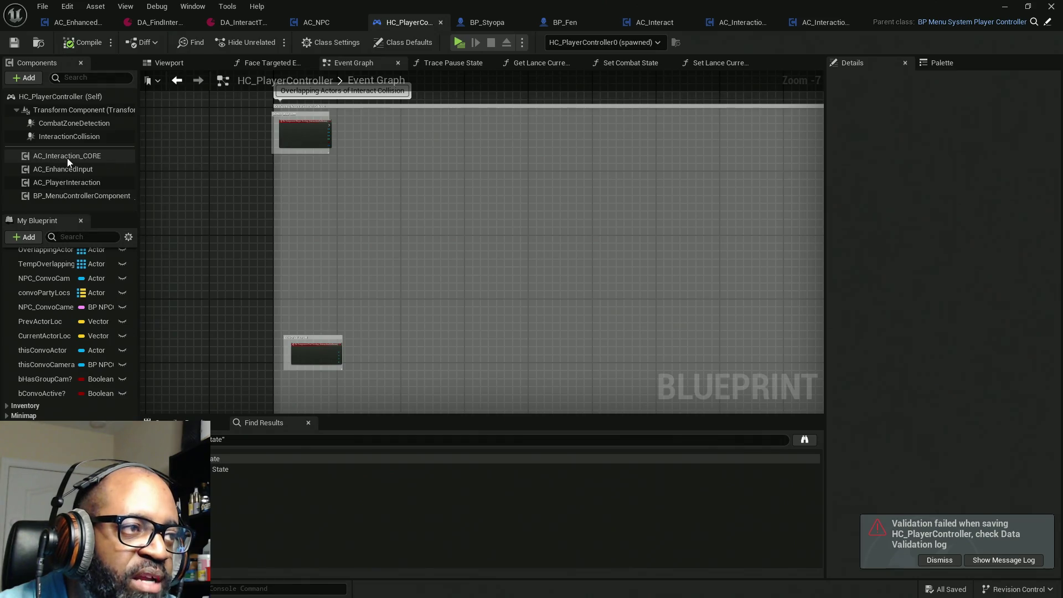
drag(748, 24, 350, 22)
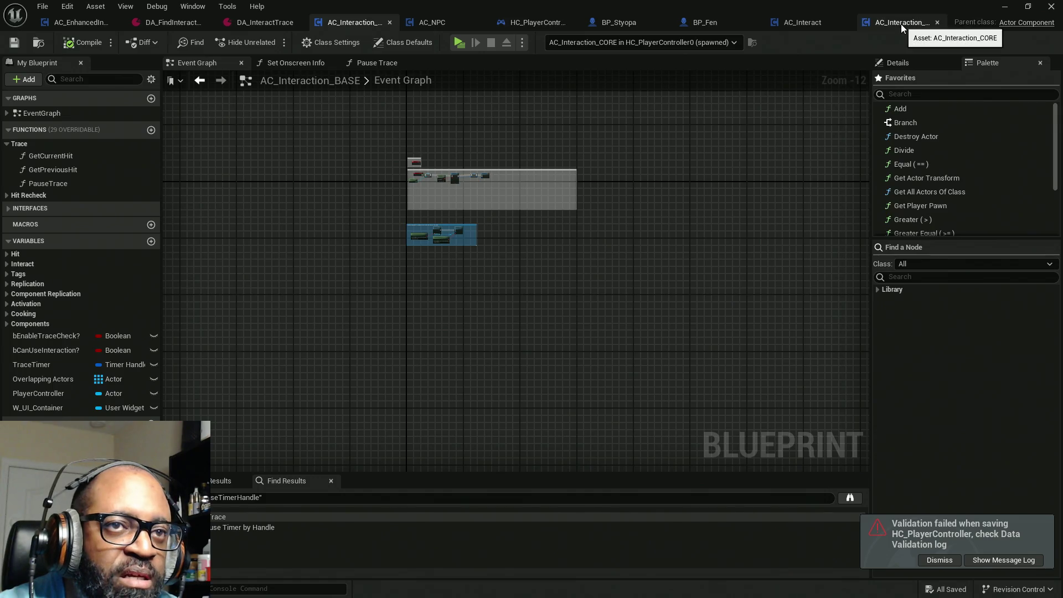
In AC_Interaction_CORE's Event Graph, shift both Bind Event nodes slightly right.
click(900, 25)
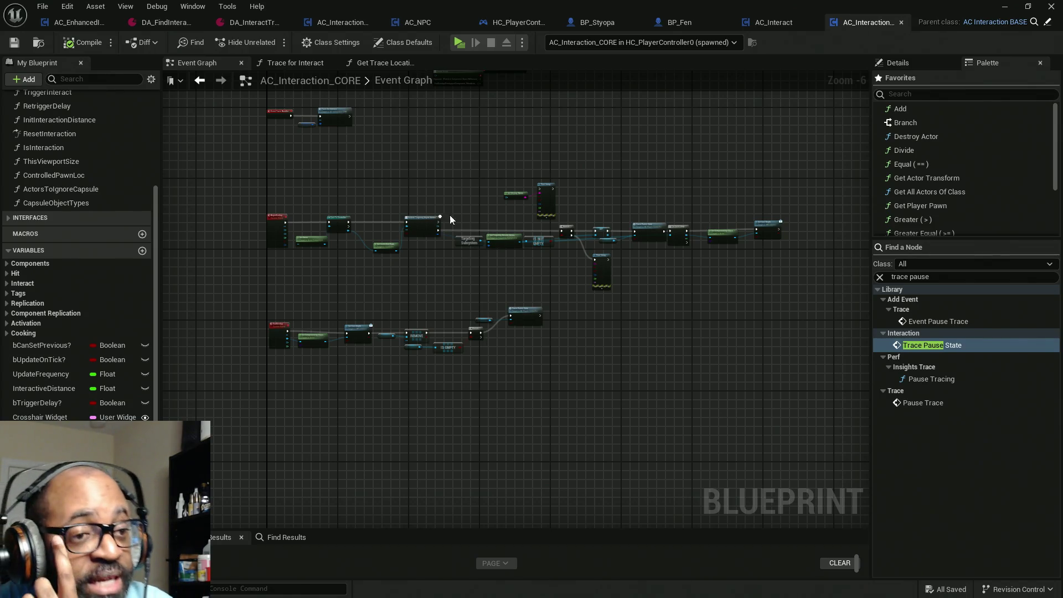
scroll(480, 294, up, 5)
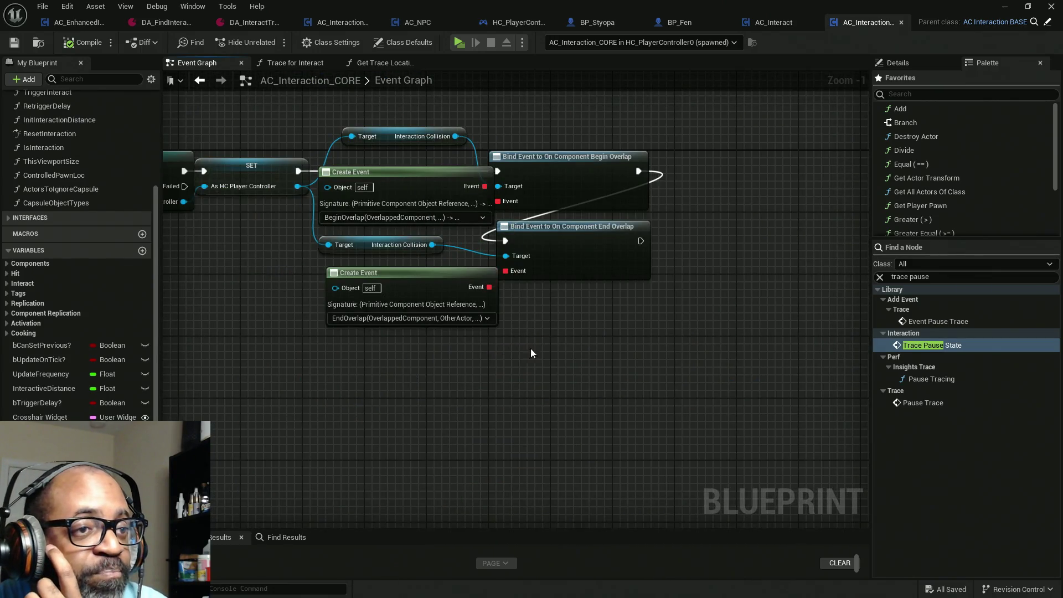
drag(659, 98, 552, 288)
drag(586, 249, 613, 247)
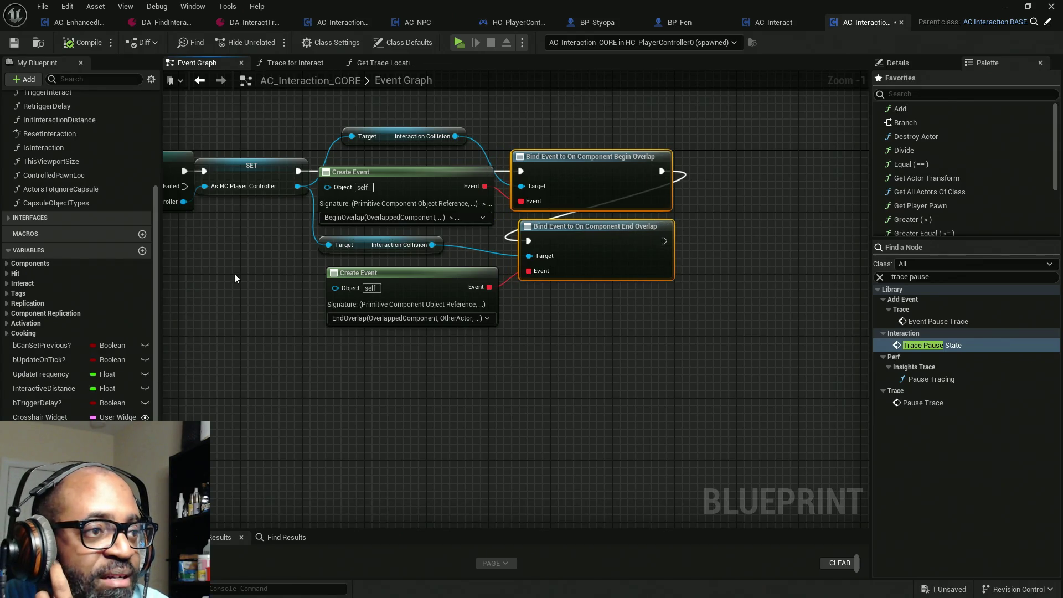
drag(234, 274, 397, 276)
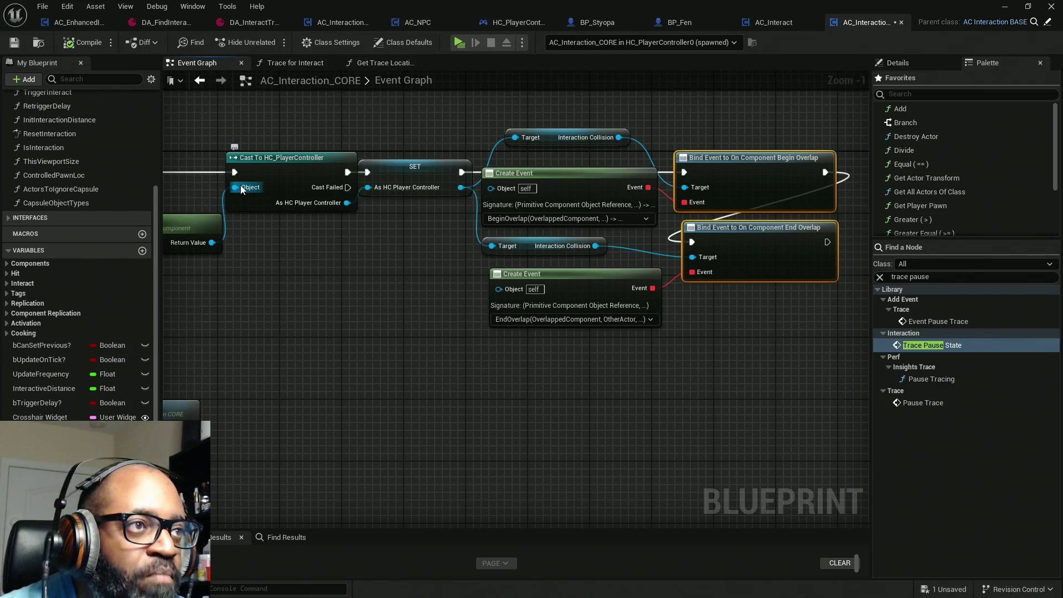
scroll(357, 326, down, 5)
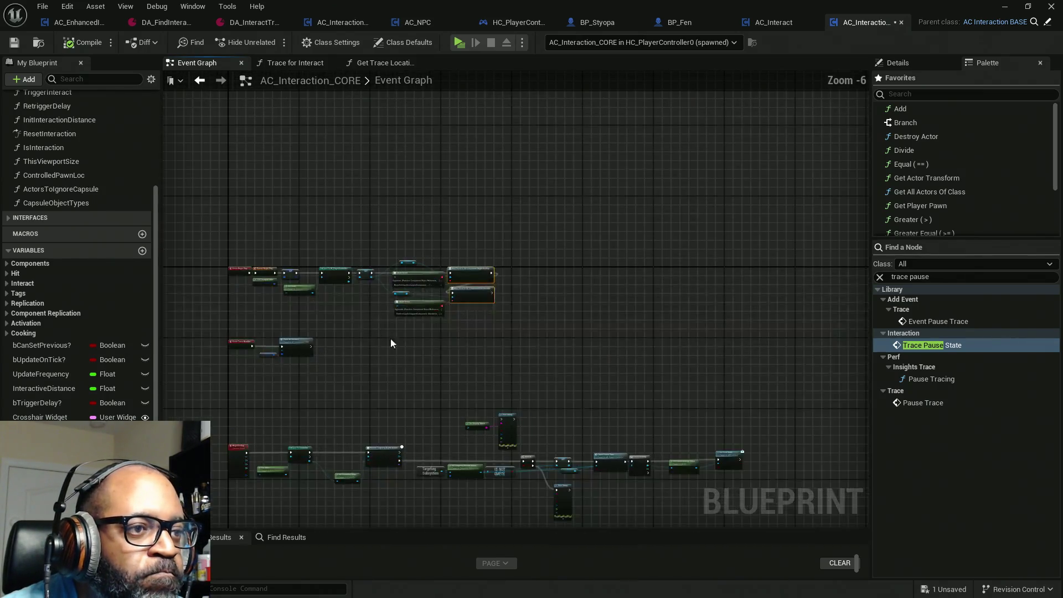
drag(450, 249, 452, 223)
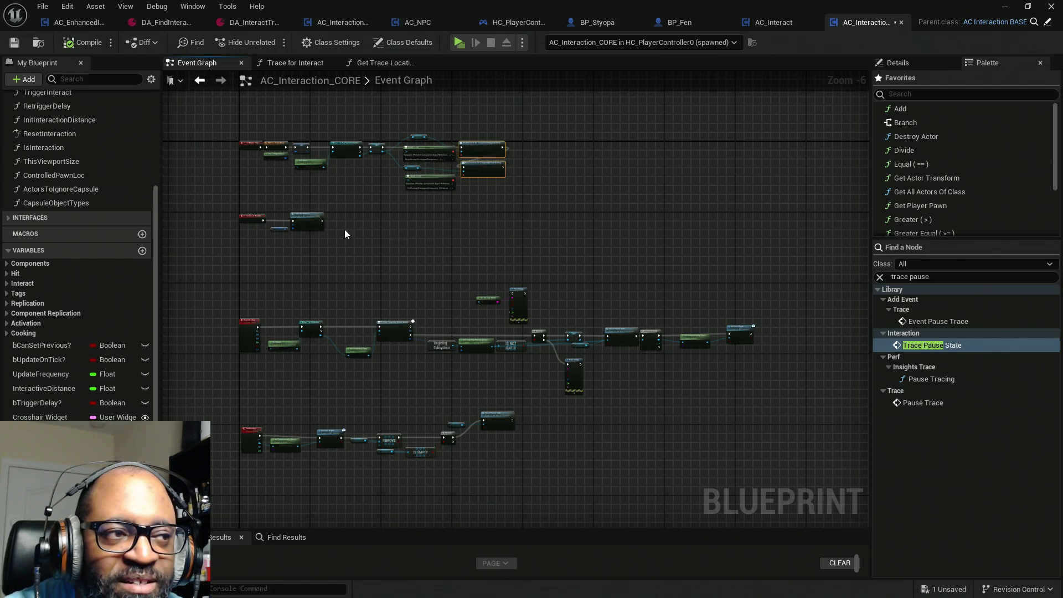
Place Trace Timer and Trace for Interact beside Event Trace Handler.
scroll(289, 228, up, 5)
drag(323, 279, 506, 290)
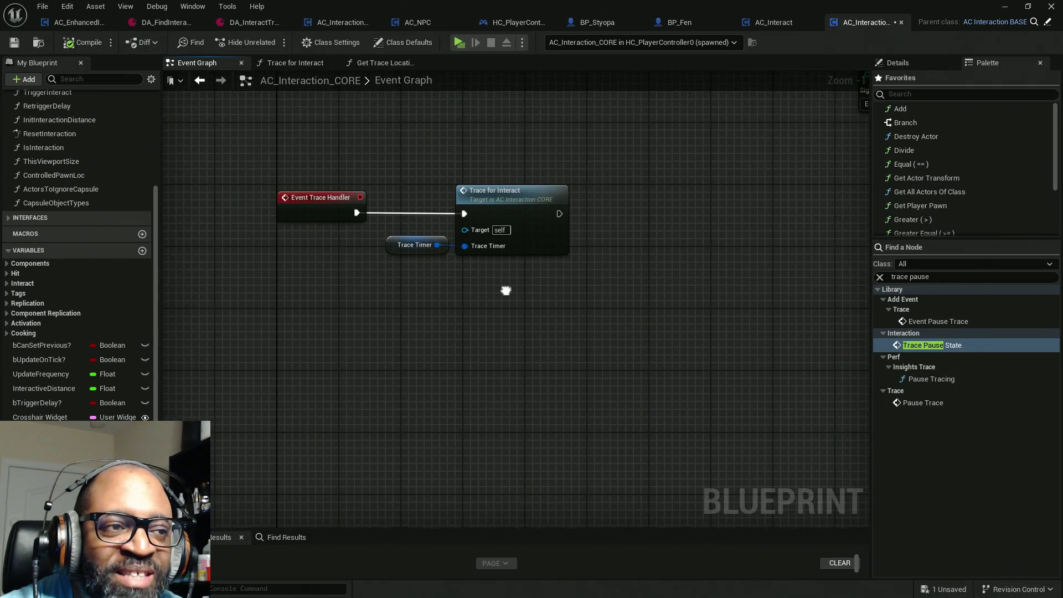
drag(586, 206, 429, 313)
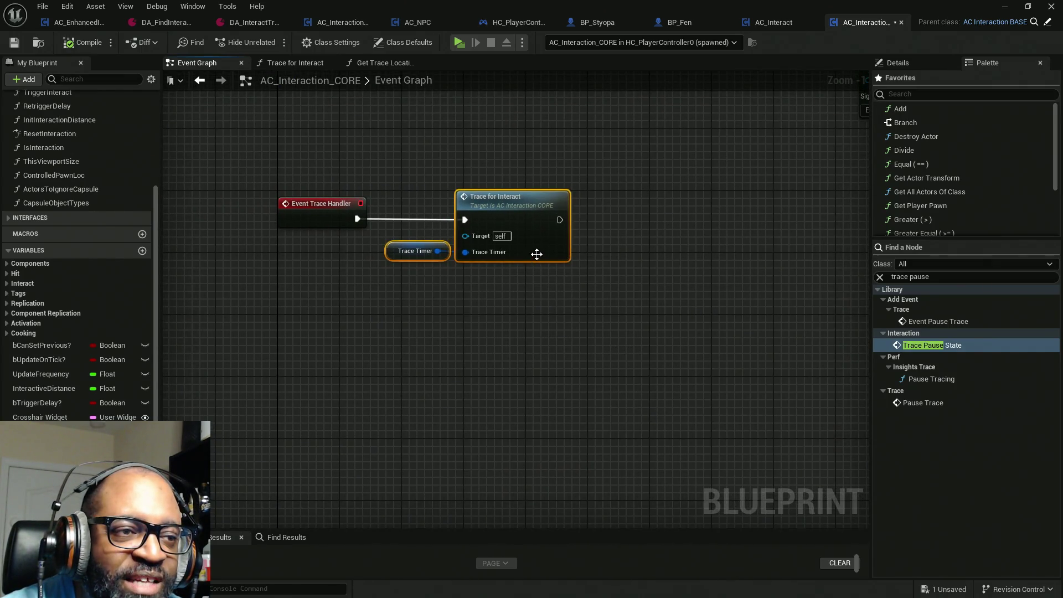
drag(538, 251, 493, 250)
key(ctrl+z)
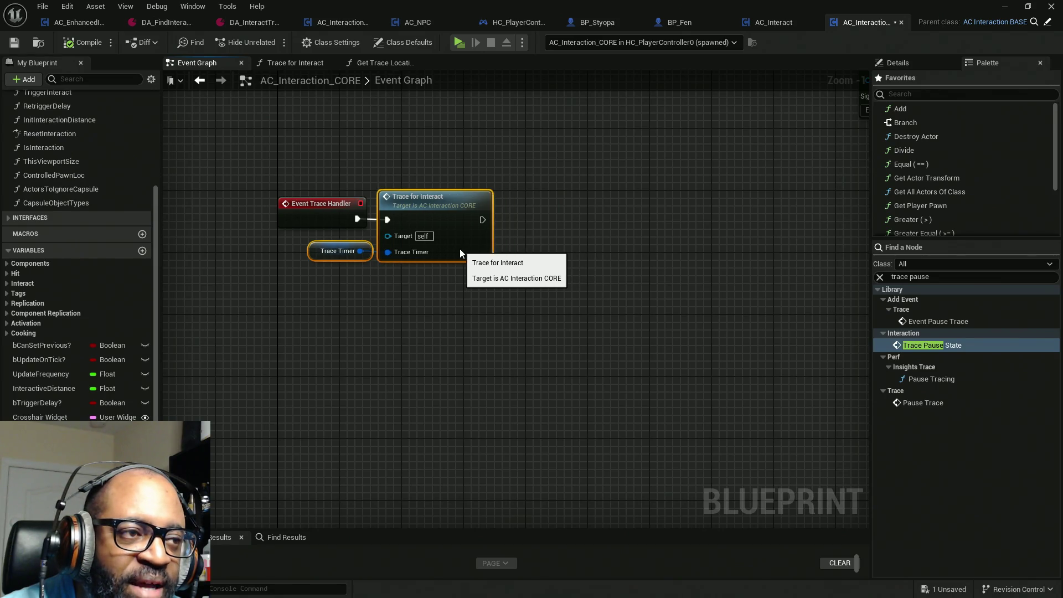
key(ctrl+a)
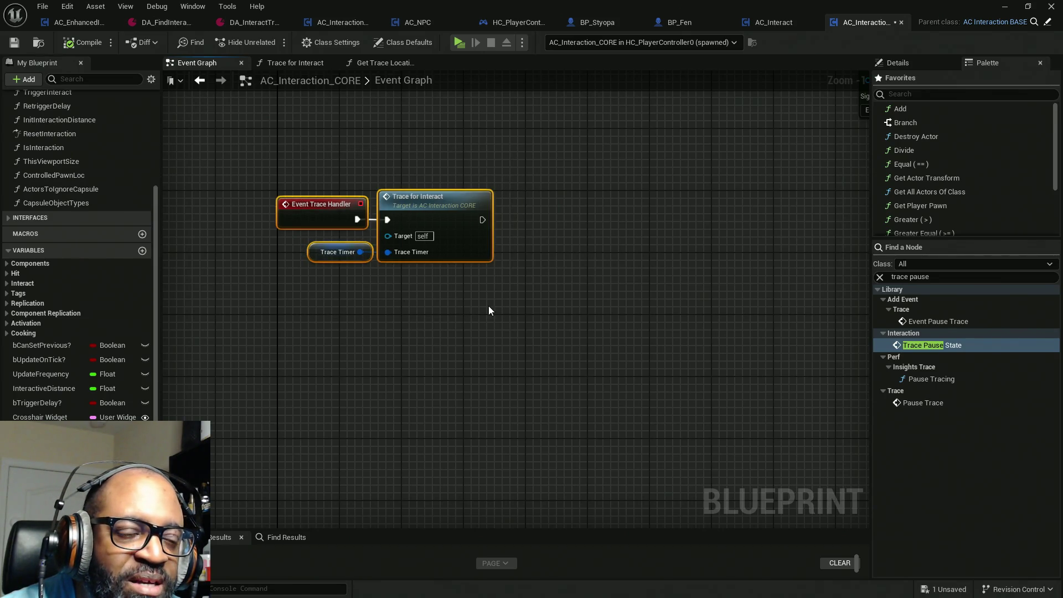
click(488, 306)
scroll(493, 358, down, 5)
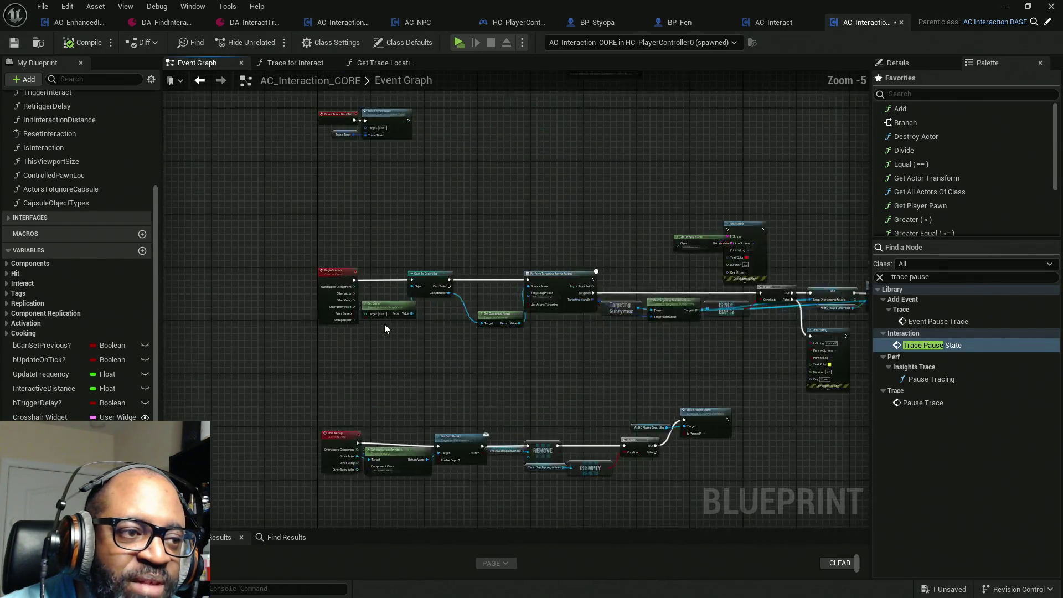
Line up Get Owner, Cast To Controller, Get Controlled Pawn and Perform Targeting, straightening their connections.
scroll(384, 323, up, 3)
scroll(451, 227, down, 1)
scroll(443, 257, up, 1)
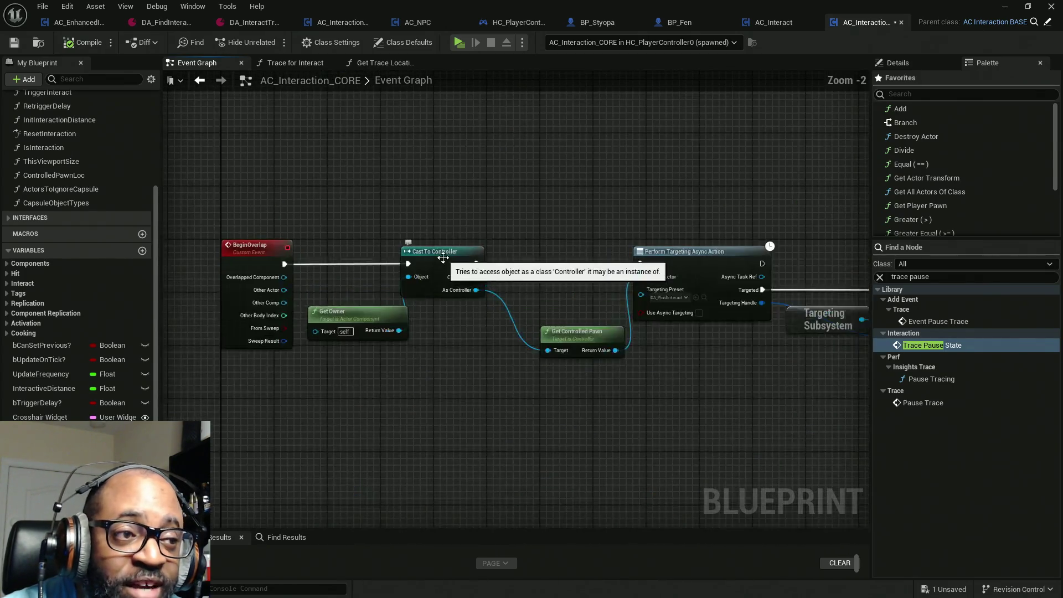
drag(442, 257, 469, 257)
drag(373, 317, 366, 284)
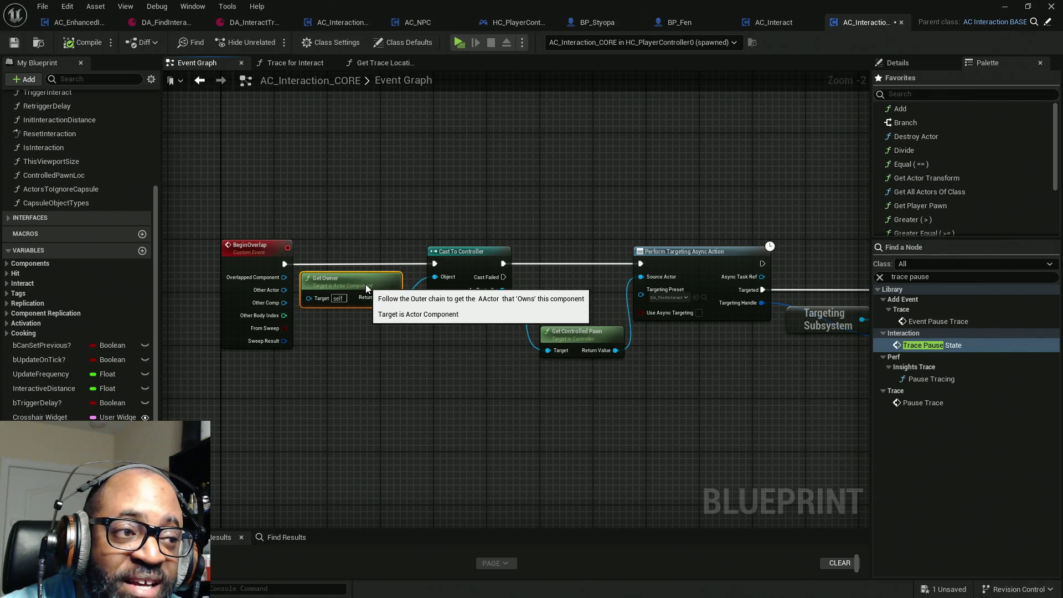
drag(444, 261, 423, 260)
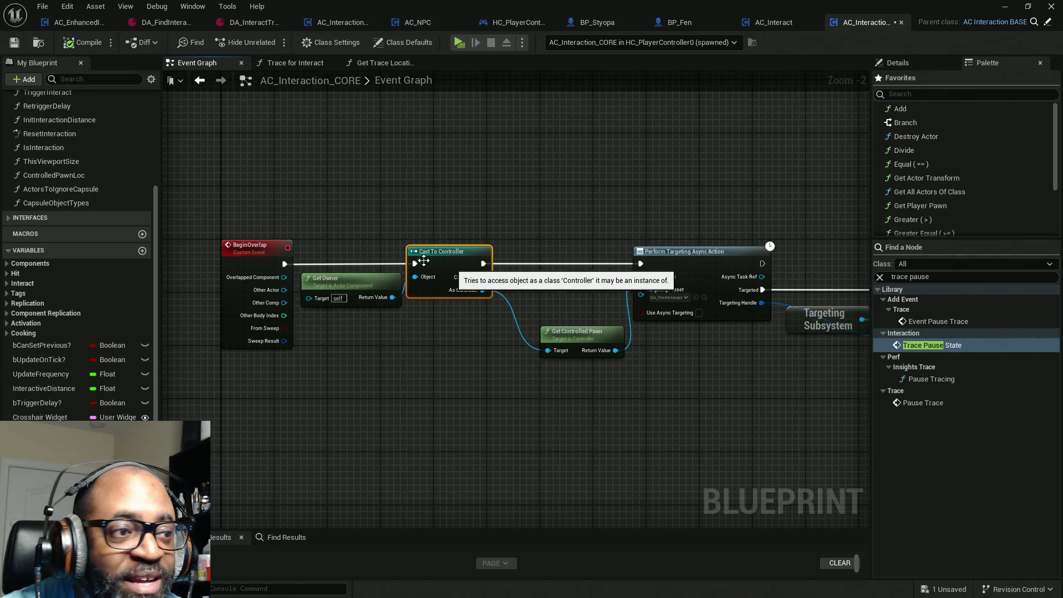
drag(252, 193, 708, 254)
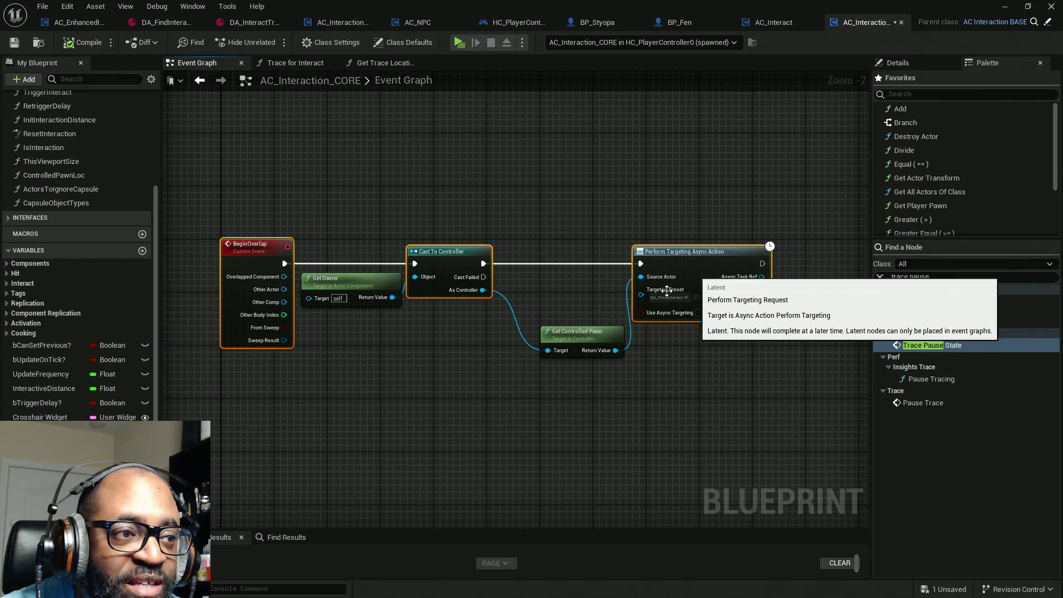
mouse_move(584, 337)
mouse_down()
mouse_move(564, 284)
mouse_move(550, 279)
mouse_up()
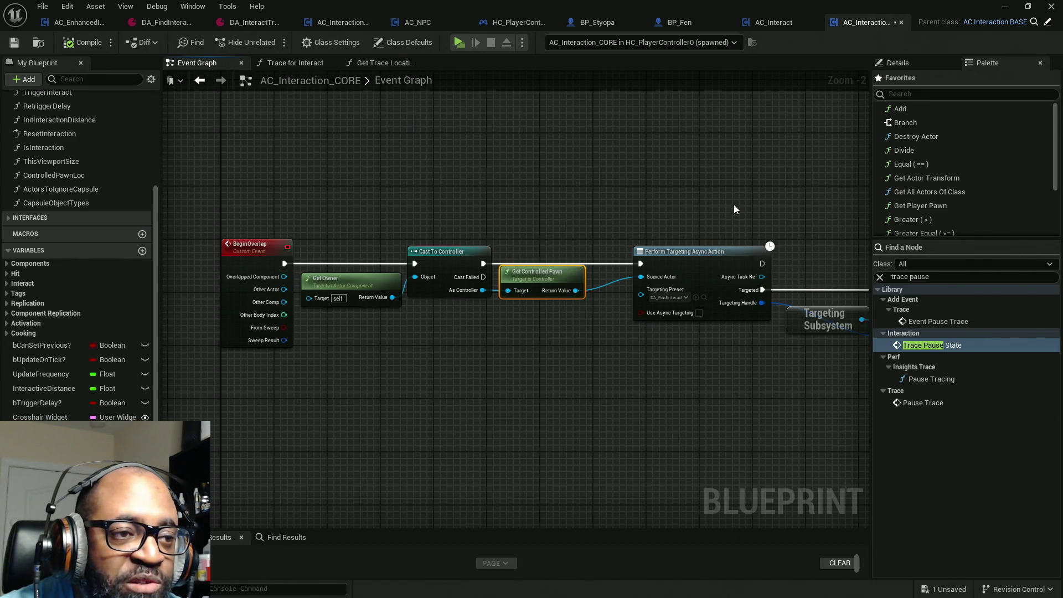
drag(732, 208, 255, 392)
key(q)
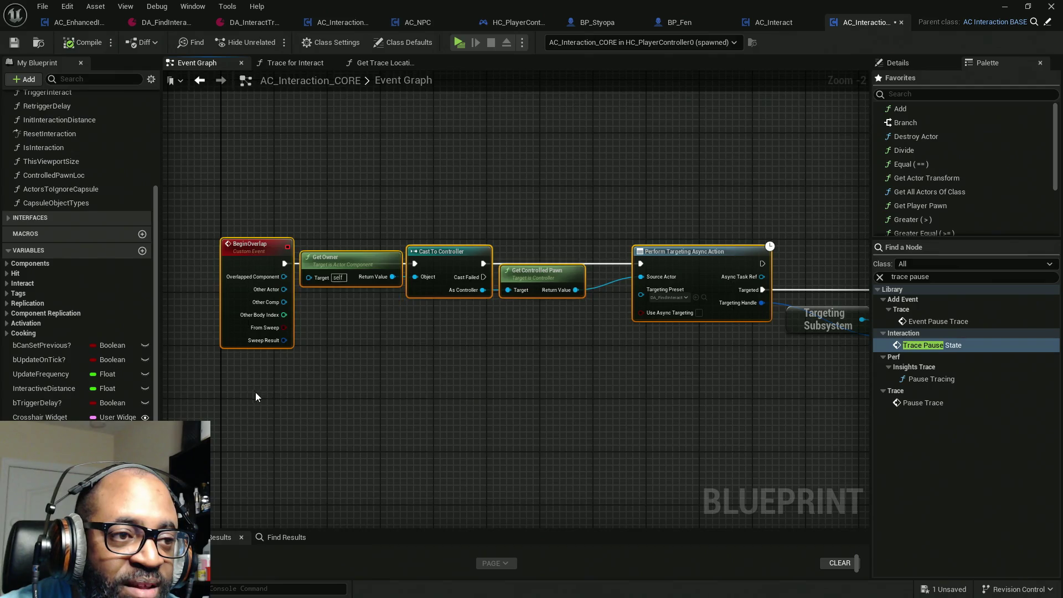
click(375, 344)
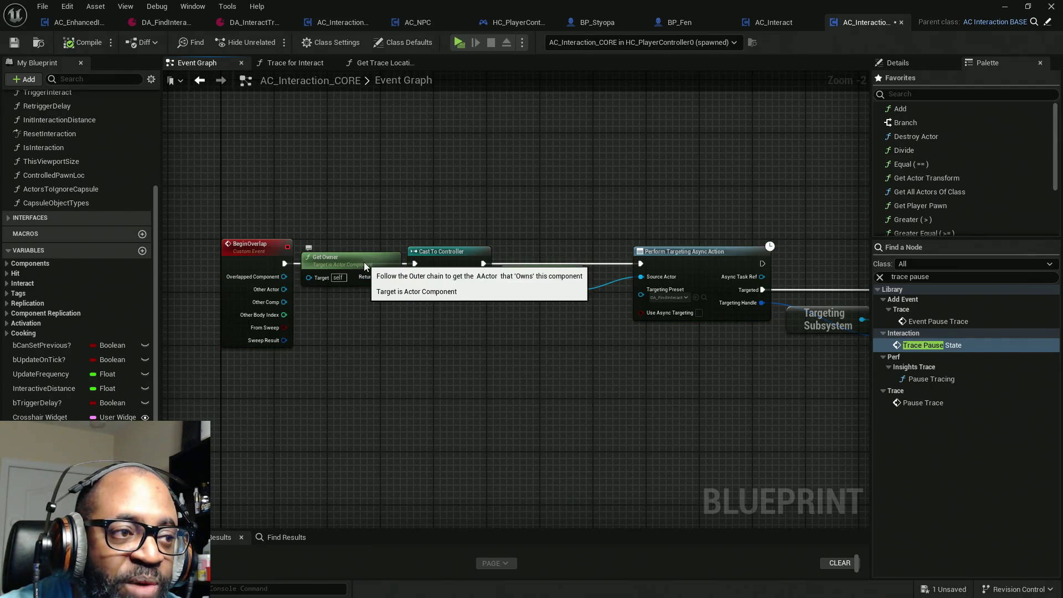
drag(367, 270, 360, 283)
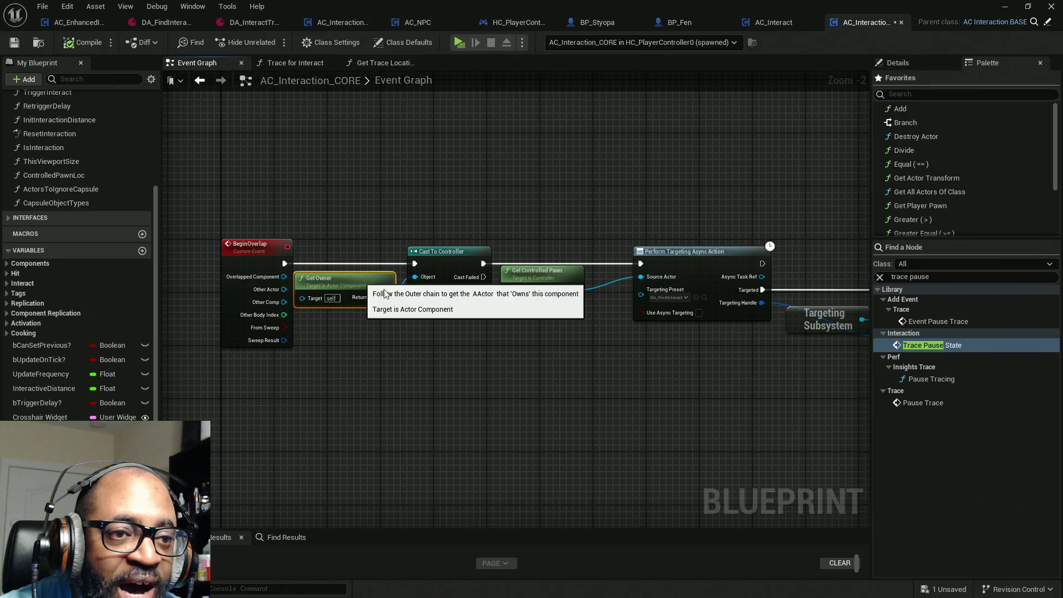
Tidy the rest of the BeginOverlap chain, from the targeting nodes to Set Cust Depth.
drag(682, 382, 379, 367)
mouse_move(699, 380)
mouse_down()
mouse_move(499, 381)
mouse_move(285, 299)
mouse_up()
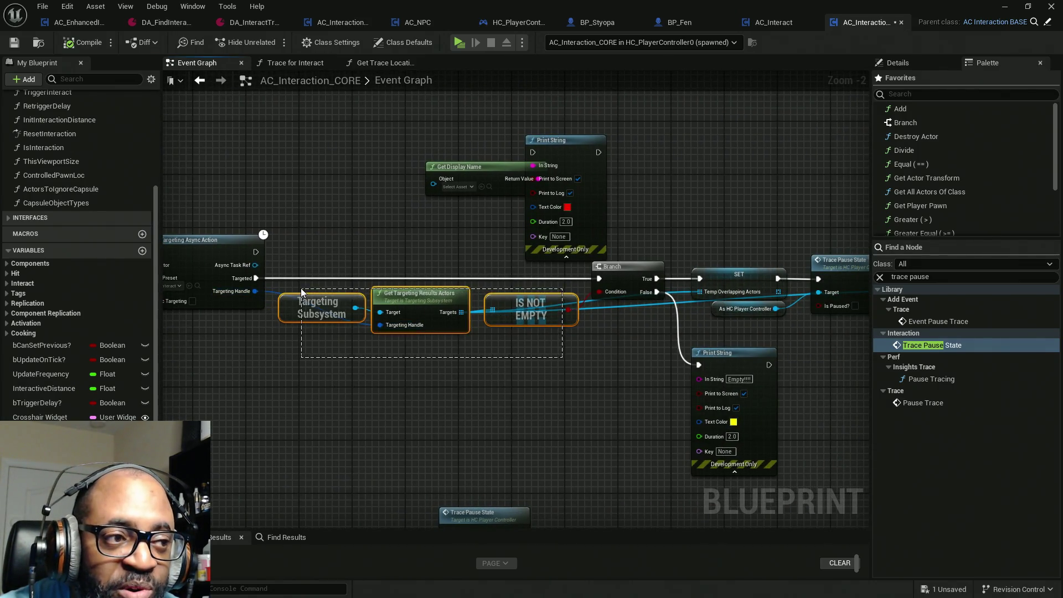
drag(541, 327, 535, 323)
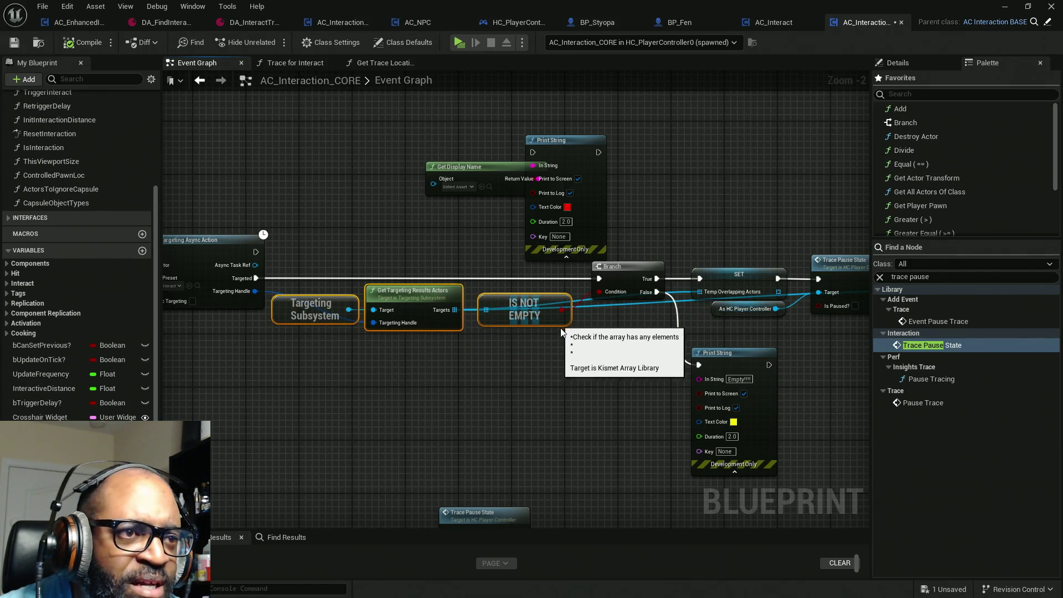
mouse_move(518, 192)
mouse_down()
mouse_move(429, 209)
mouse_move(314, 169)
mouse_up()
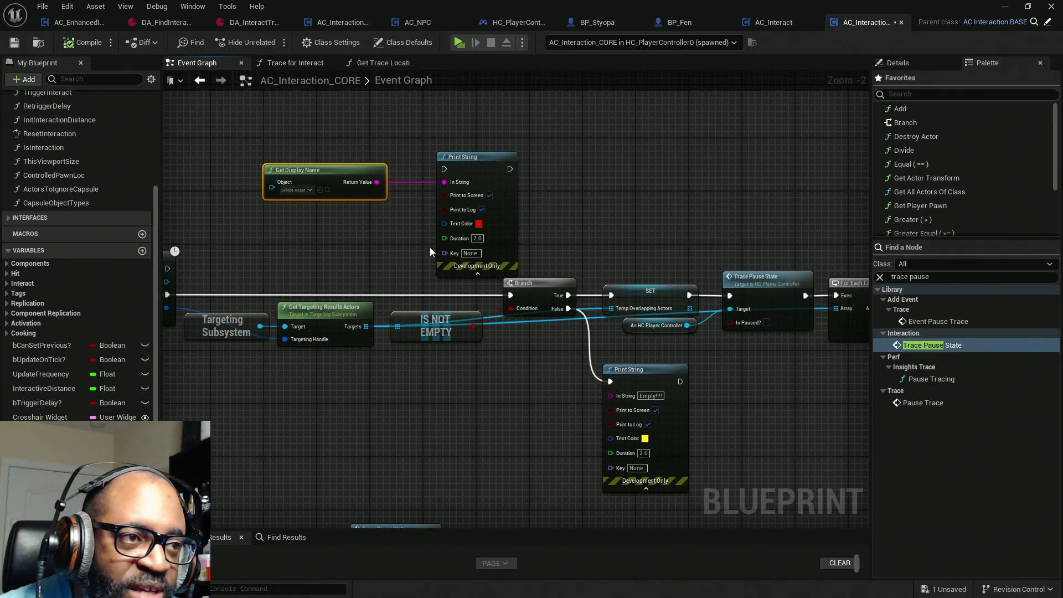
drag(579, 389, 413, 366)
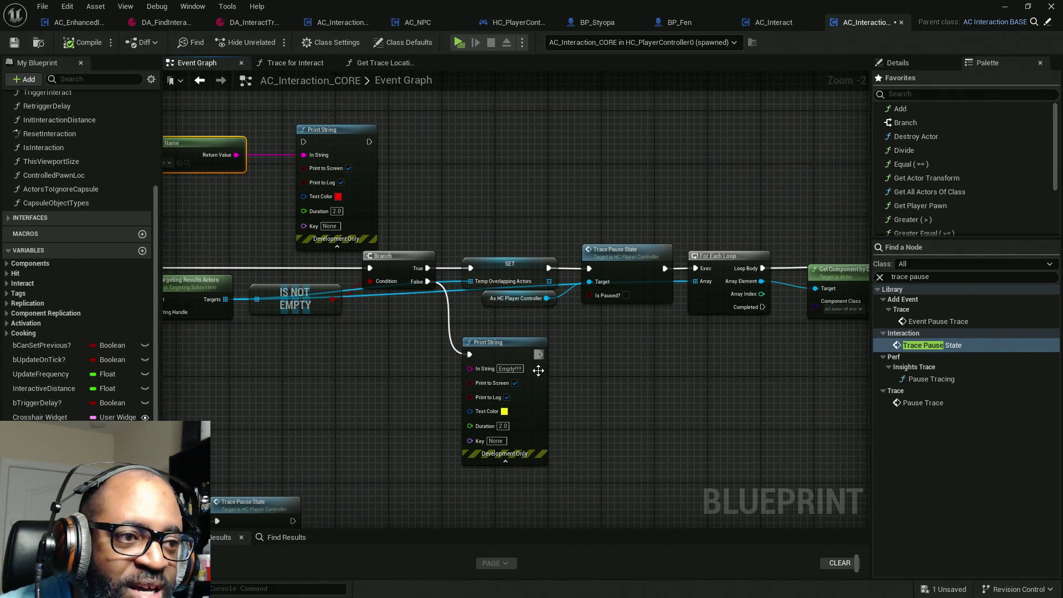
click(511, 346)
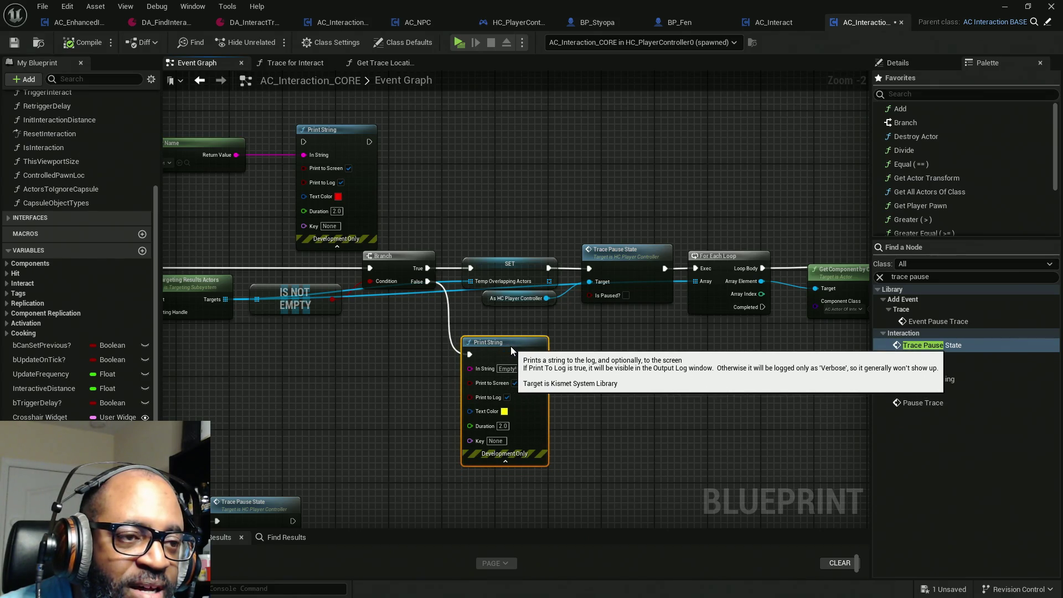
drag(557, 396, 352, 404)
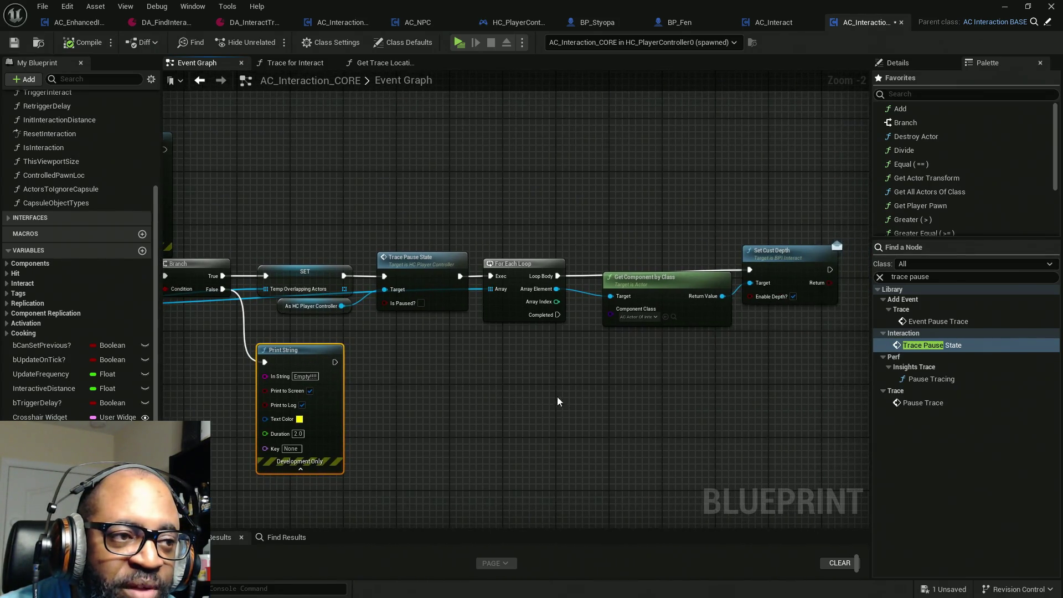
drag(664, 383, 538, 384)
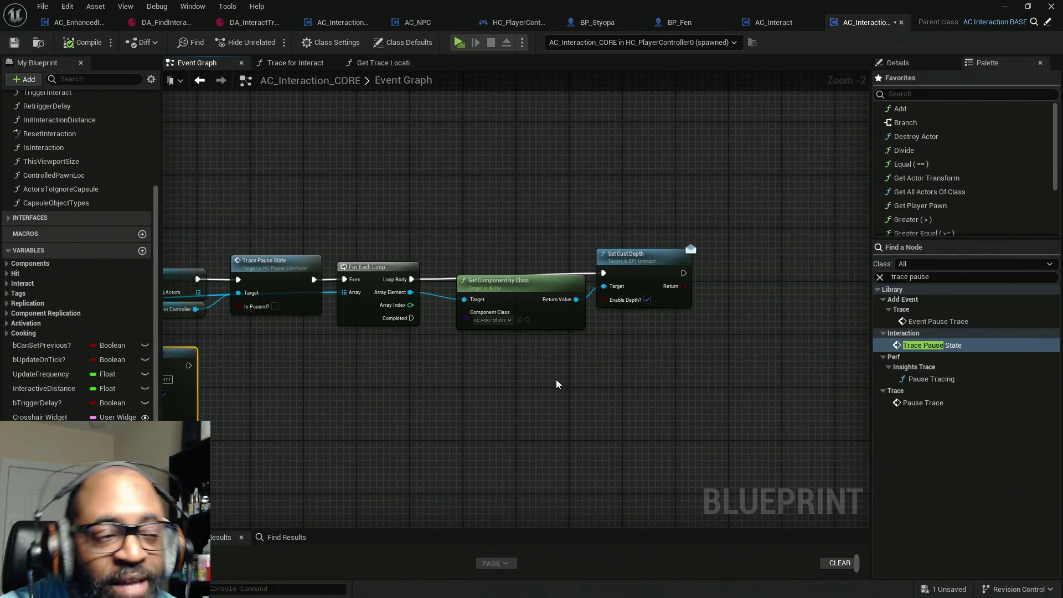
mouse_move(738, 203)
mouse_down()
mouse_move(378, 372)
mouse_move(278, 387)
mouse_up()
mouse_move(765, 194)
mouse_down()
mouse_move(414, 388)
mouse_move(325, 414)
mouse_move(513, 419)
mouse_up()
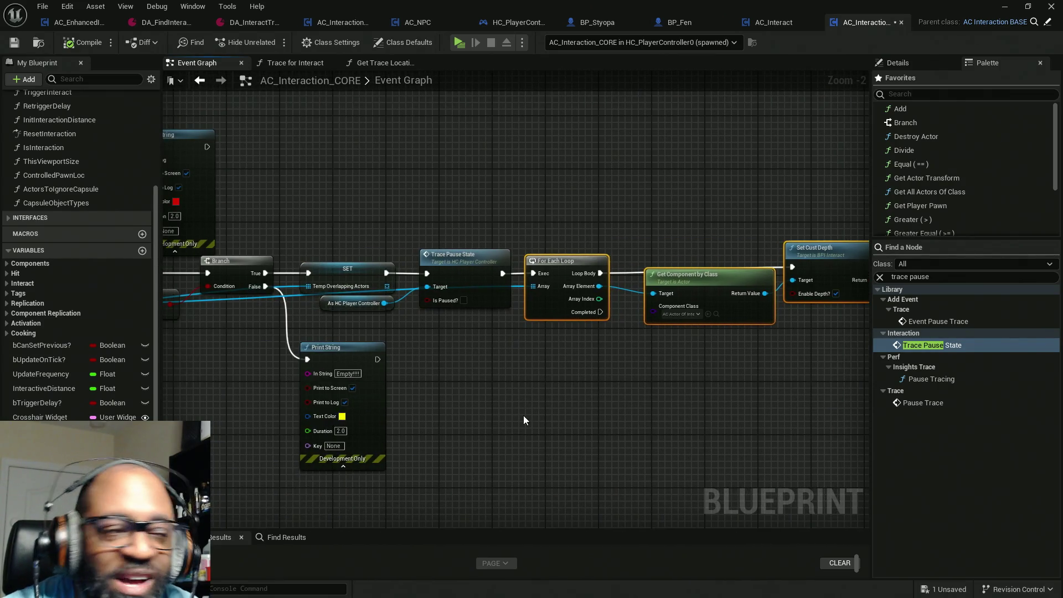
scroll(523, 416, down, 3)
drag(436, 415, 573, 283)
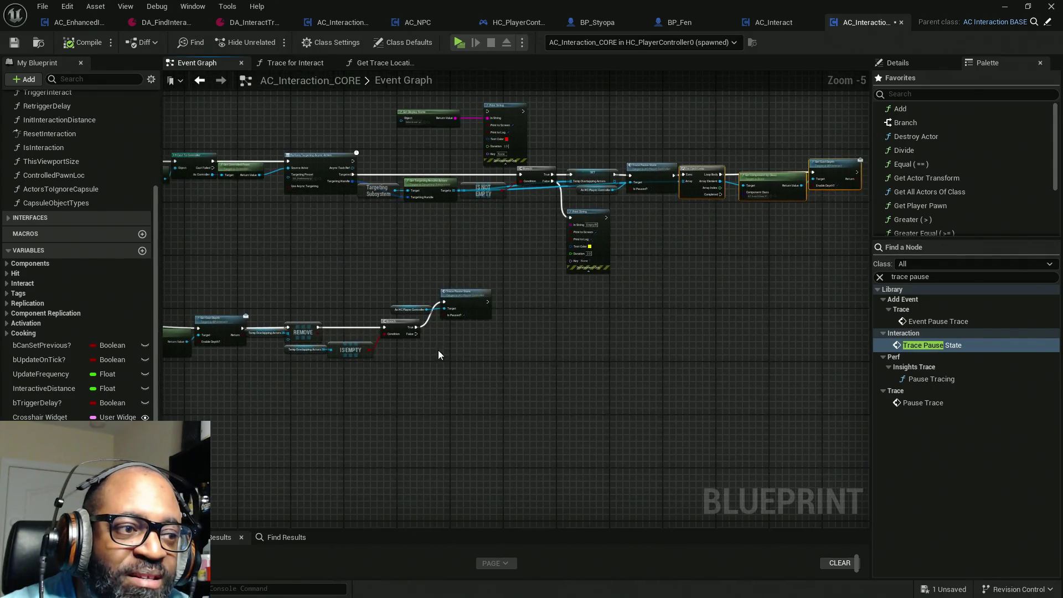
Move the whole EndOverlap node row lower beneath the BeginOverlap chain.
mouse_move(438, 350)
mouse_down()
mouse_move(517, 359)
mouse_move(665, 341)
mouse_up()
drag(670, 268, 268, 434)
mouse_move(262, 320)
mouse_down()
mouse_move(259, 380)
mouse_move(258, 370)
mouse_up()
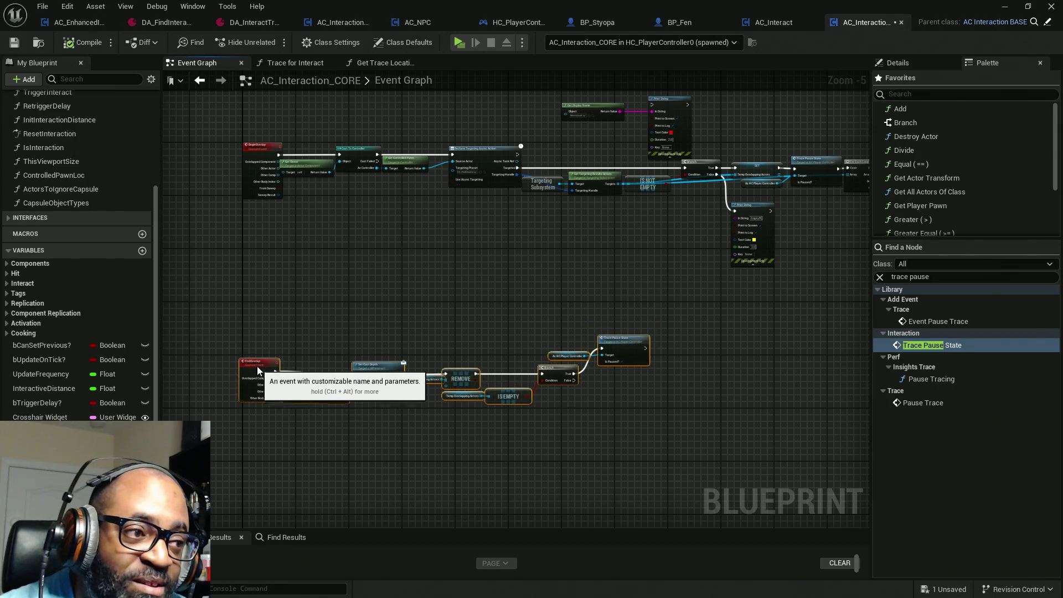
click(672, 372)
scroll(589, 377, up, 3)
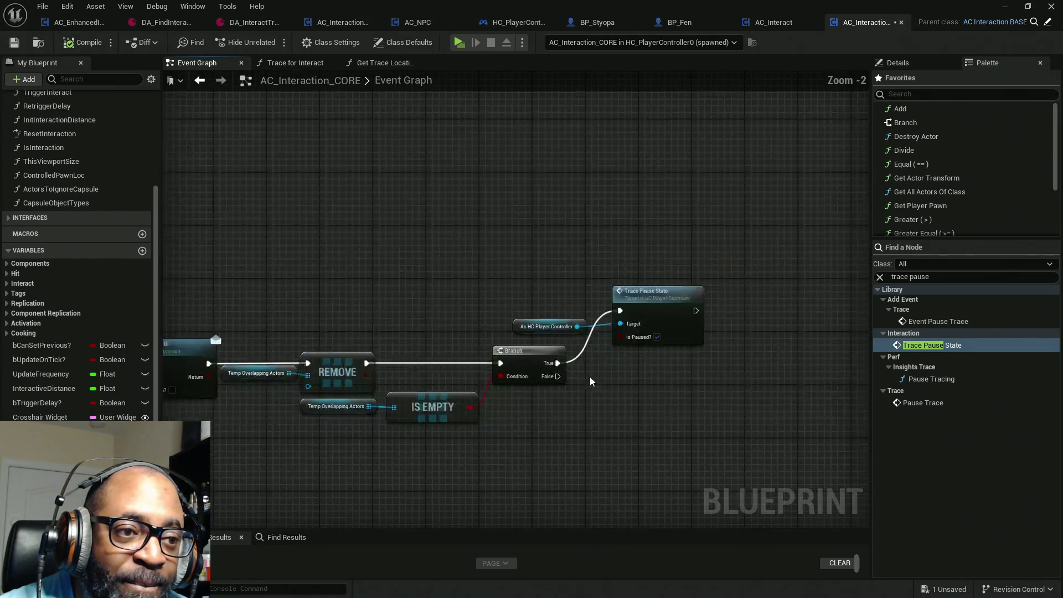
drag(532, 279, 696, 340)
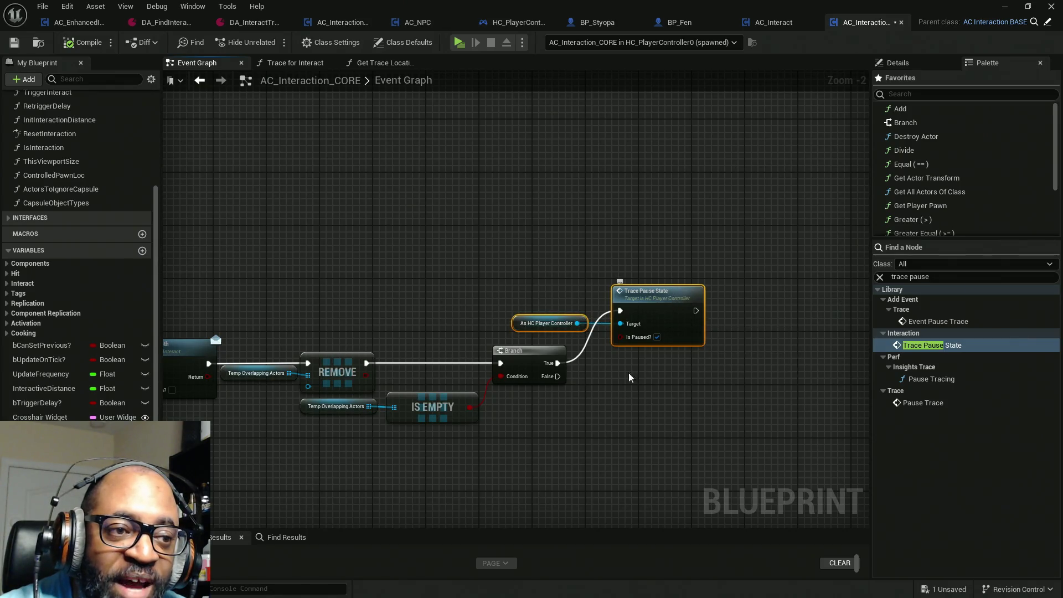
drag(407, 314, 545, 297)
drag(371, 433, 531, 407)
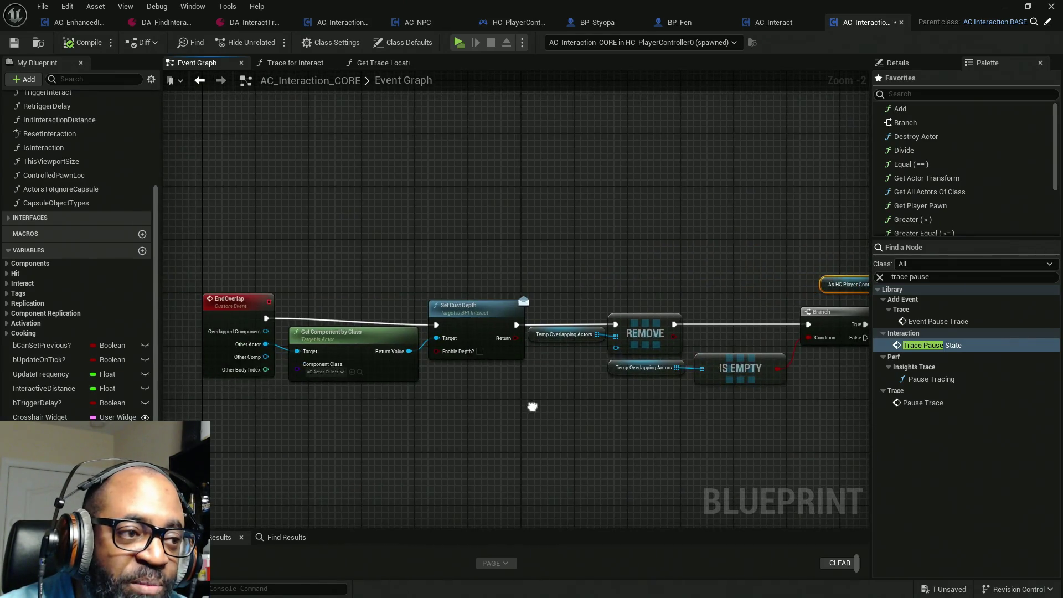
drag(267, 416, 321, 420)
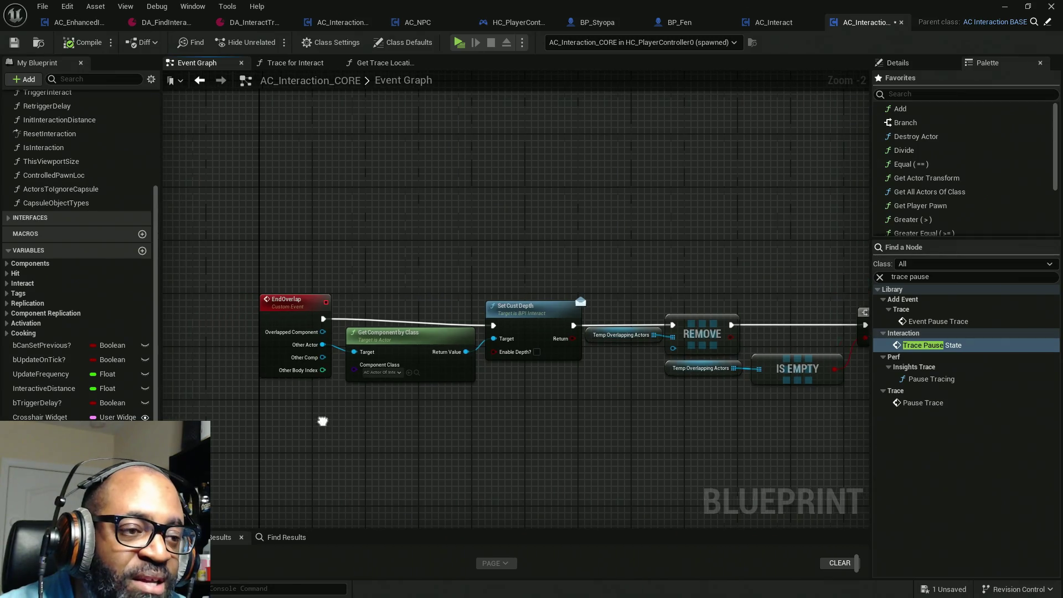
click(285, 311)
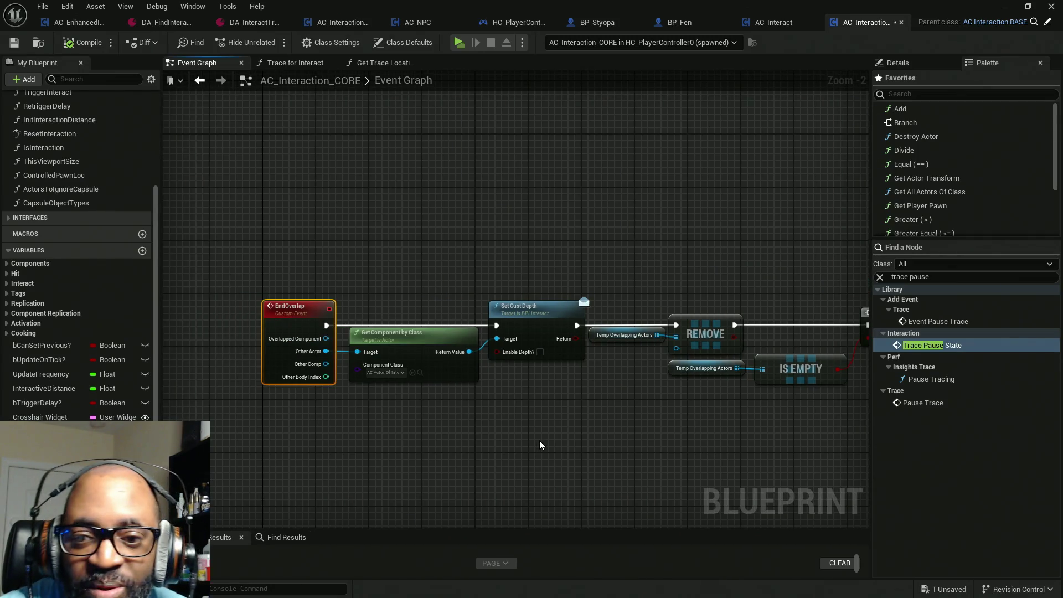
Frame both overlap chains and save AC_Interaction_CORE.
scroll(699, 391, down, 5)
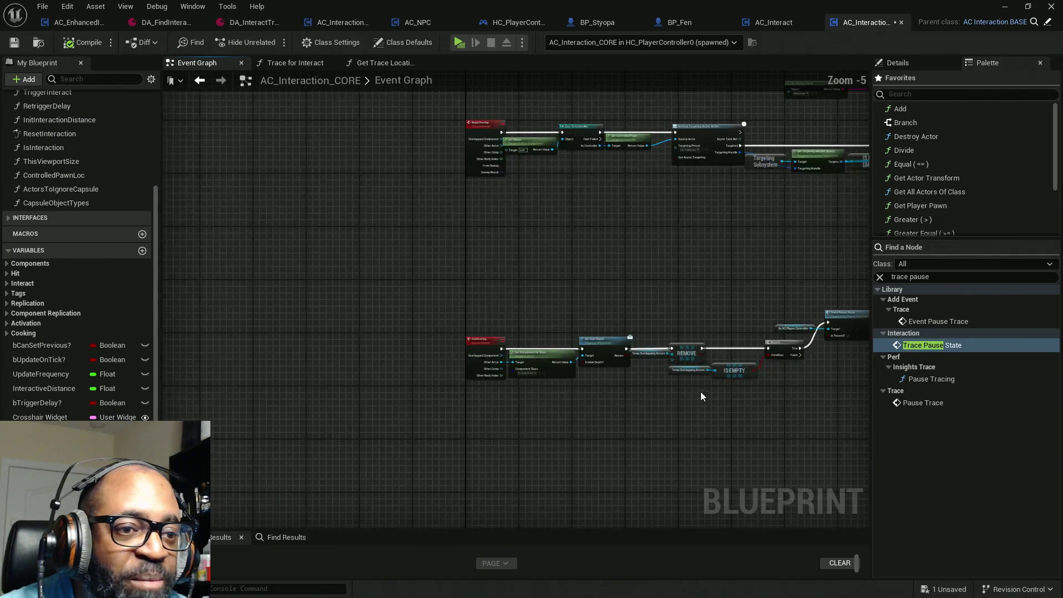
scroll(547, 296, up, 5)
scroll(546, 301, down, 3)
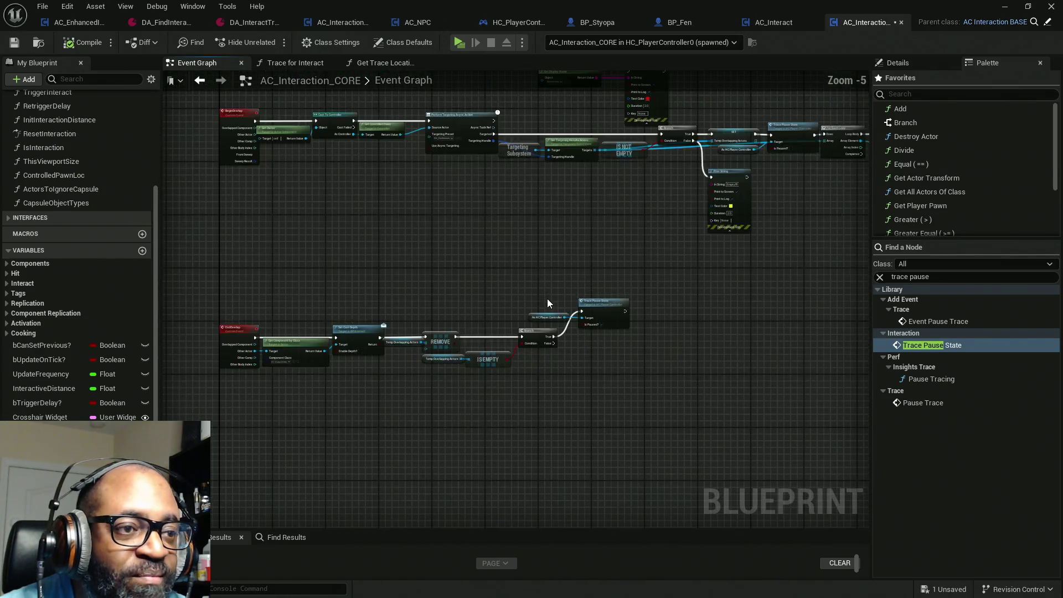
drag(460, 281, 498, 313)
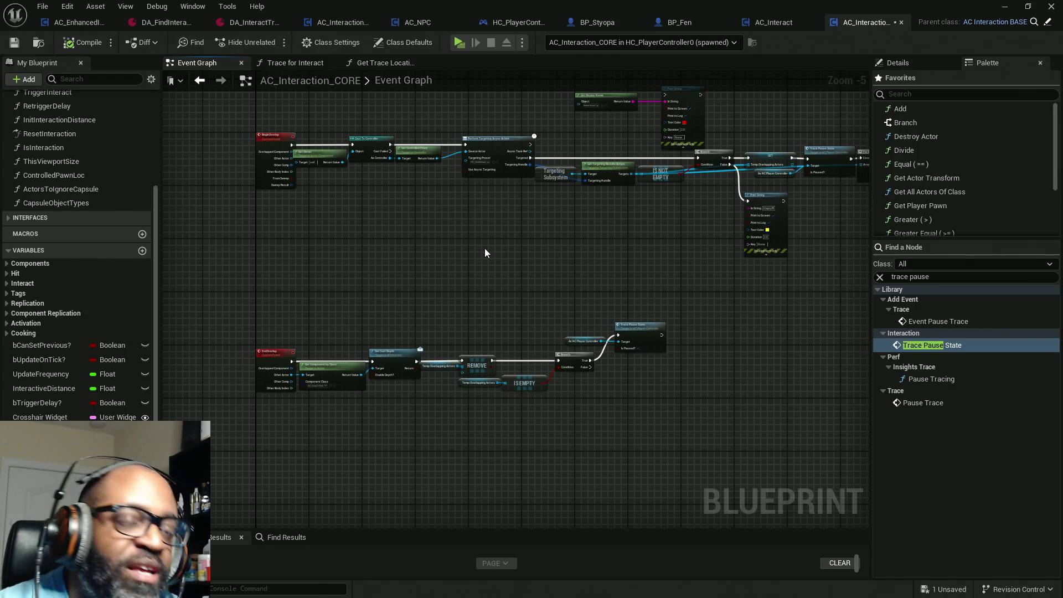
key(ctrl+s)
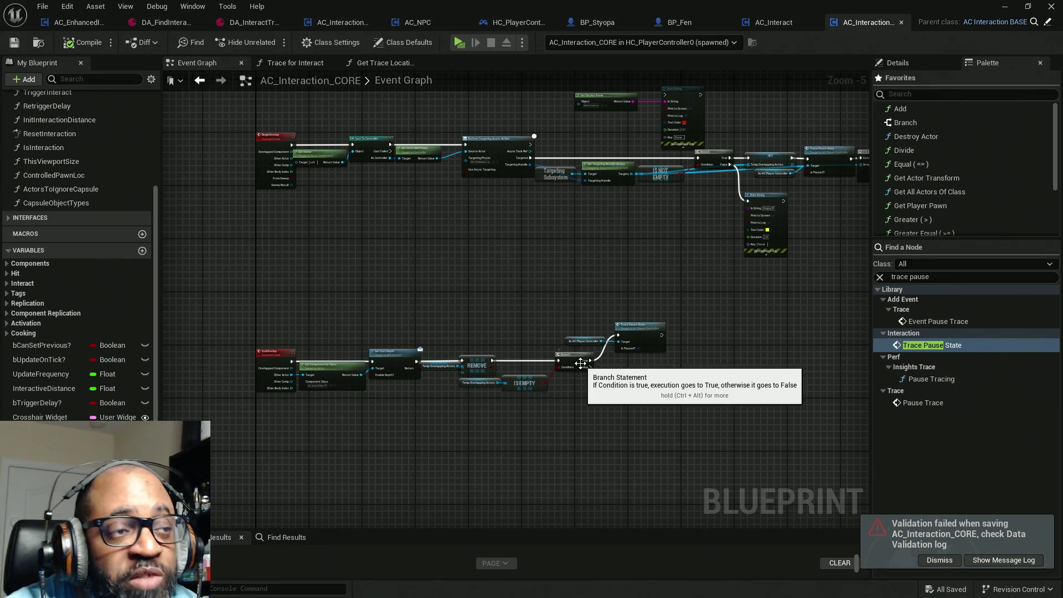
mouse_move(659, 390)
mouse_down()
mouse_move(581, 391)
mouse_move(629, 432)
mouse_move(598, 445)
mouse_move(515, 363)
mouse_move(508, 368)
mouse_move(554, 371)
mouse_up()
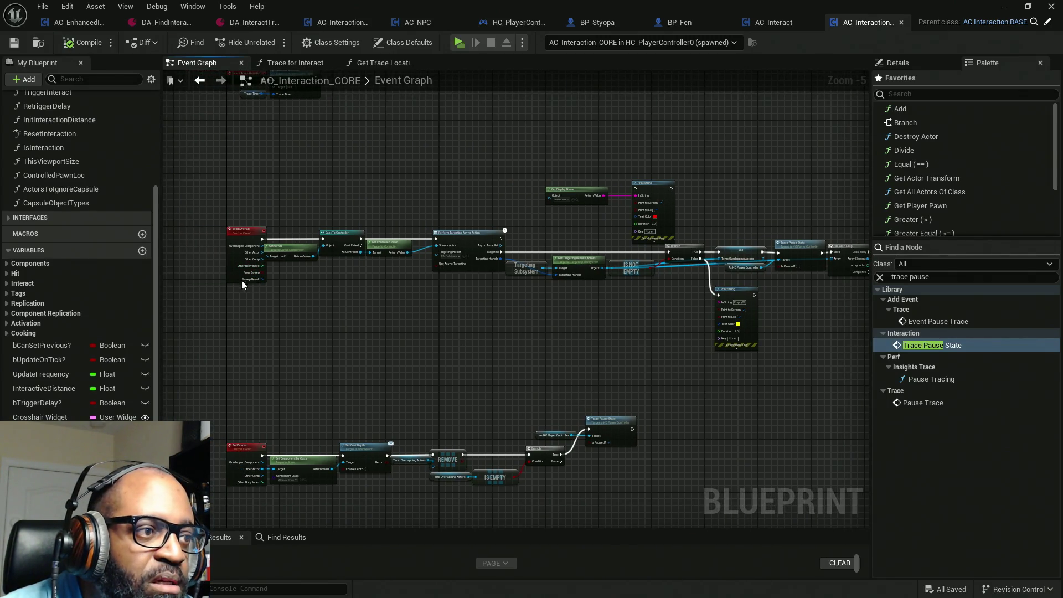
Select the BeginOverlap node chain and nudge it slightly to the right.
scroll(278, 216, up, 4)
scroll(282, 225, down, 4)
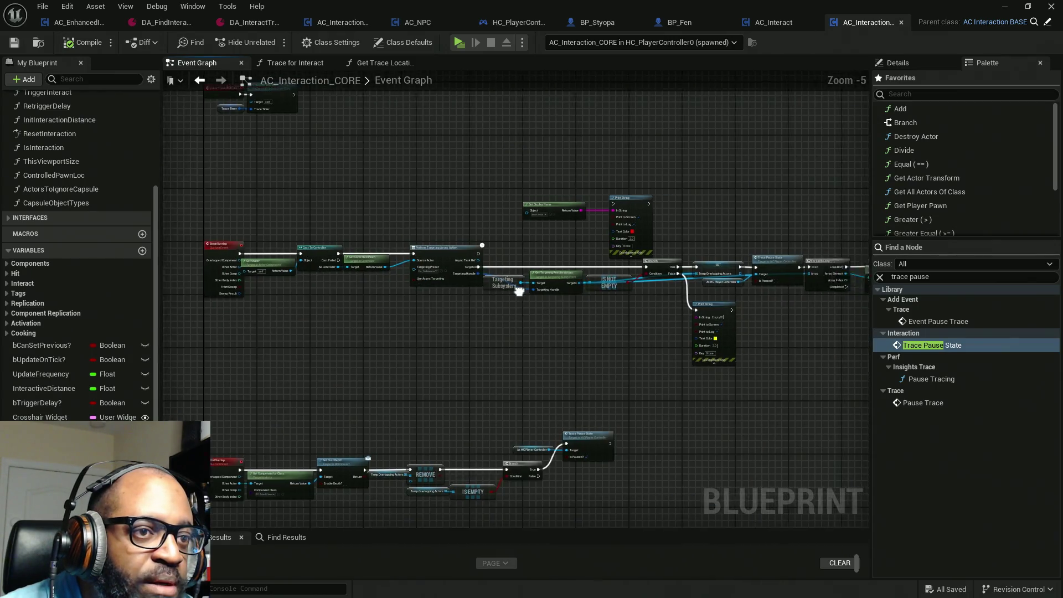
scroll(516, 284, down, 3)
mouse_move(775, 197)
mouse_down()
mouse_move(414, 333)
mouse_move(340, 336)
mouse_move(356, 302)
mouse_up()
scroll(343, 259, up, 5)
click(576, 250)
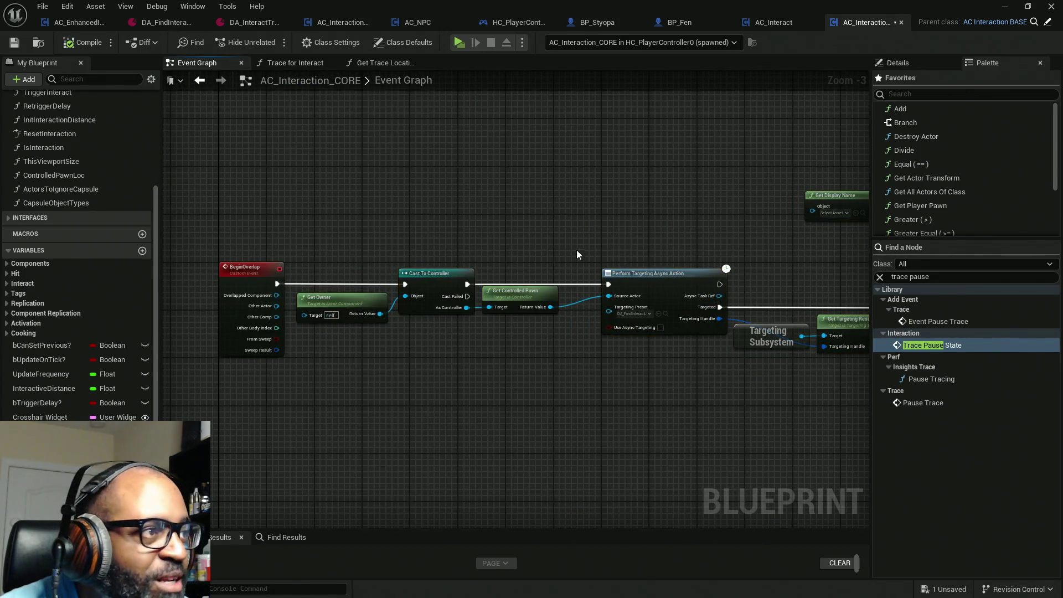
mouse_move(640, 254)
mouse_down()
mouse_move(507, 255)
mouse_move(636, 232)
mouse_move(471, 217)
mouse_up()
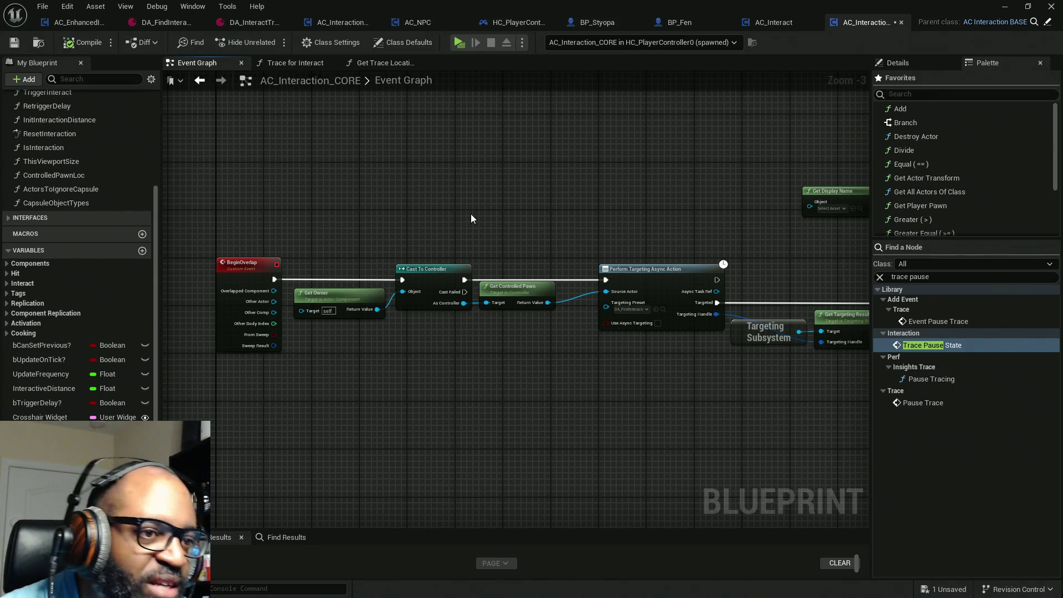
Move Get Component by Class down-left, pull Set Cust Depth closer to it, and save.
drag(553, 251, 516, 235)
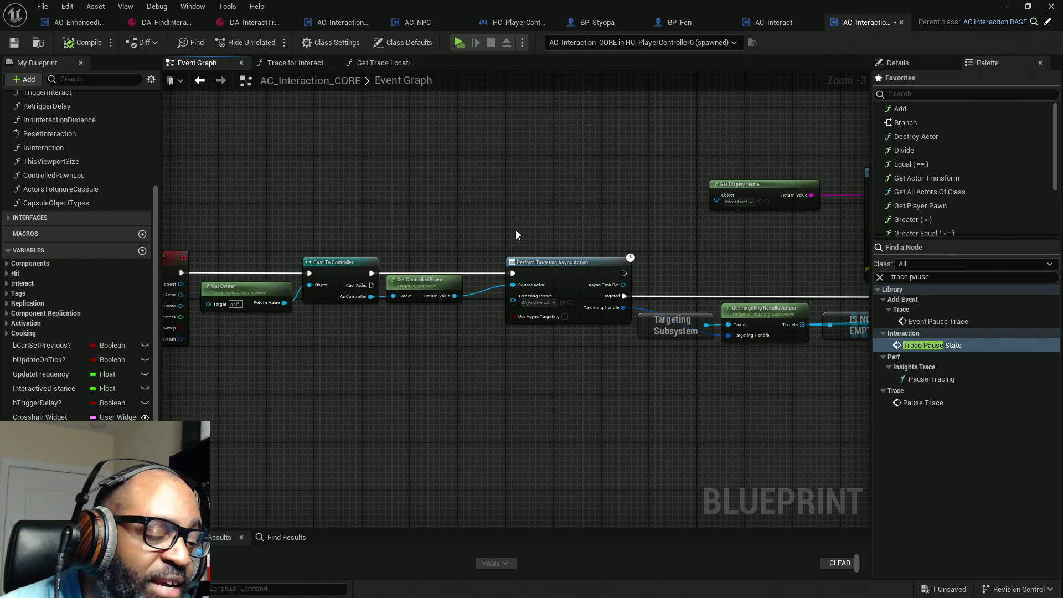
mouse_move(664, 239)
mouse_down()
mouse_move(469, 241)
mouse_move(498, 251)
mouse_move(480, 171)
mouse_move(603, 221)
mouse_move(638, 200)
mouse_move(656, 209)
mouse_move(501, 211)
mouse_up()
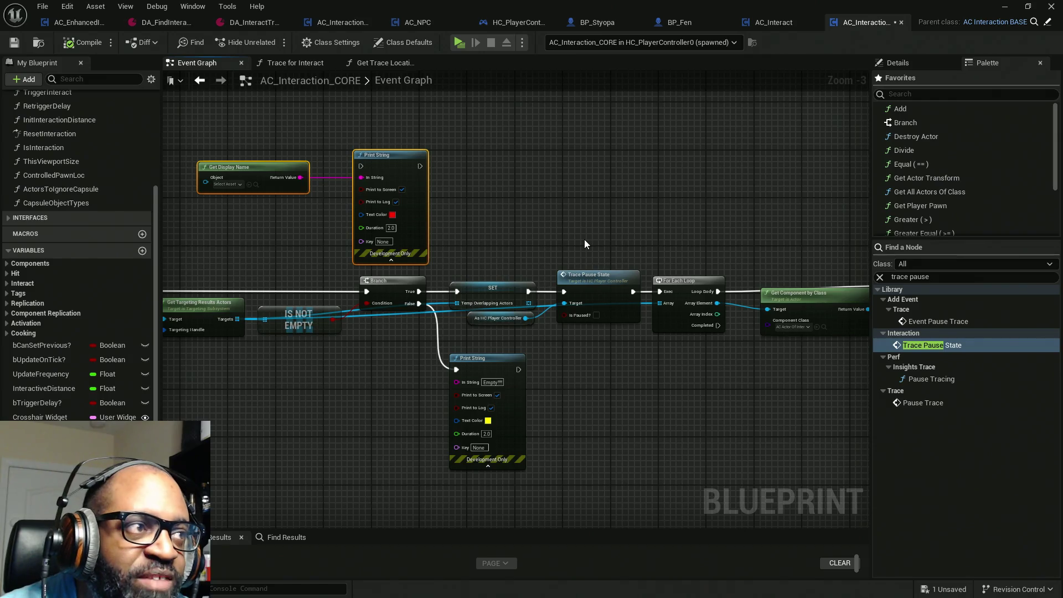
mouse_move(583, 239)
mouse_down()
mouse_move(342, 234)
mouse_move(557, 255)
mouse_up()
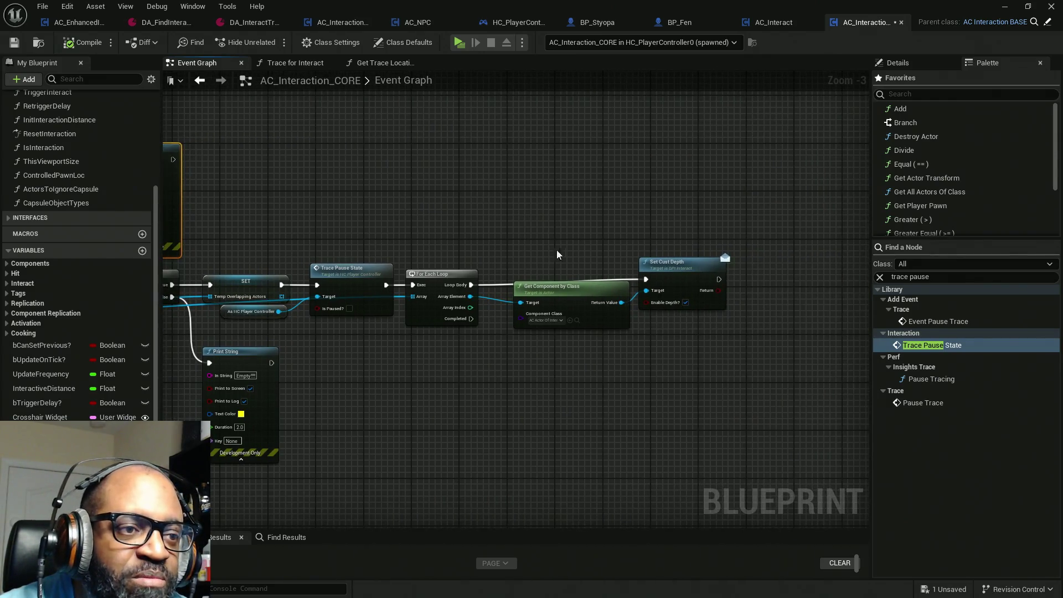
drag(676, 270, 676, 277)
mouse_move(573, 291)
mouse_down()
mouse_move(566, 304)
mouse_move(549, 300)
mouse_up()
drag(694, 282, 667, 283)
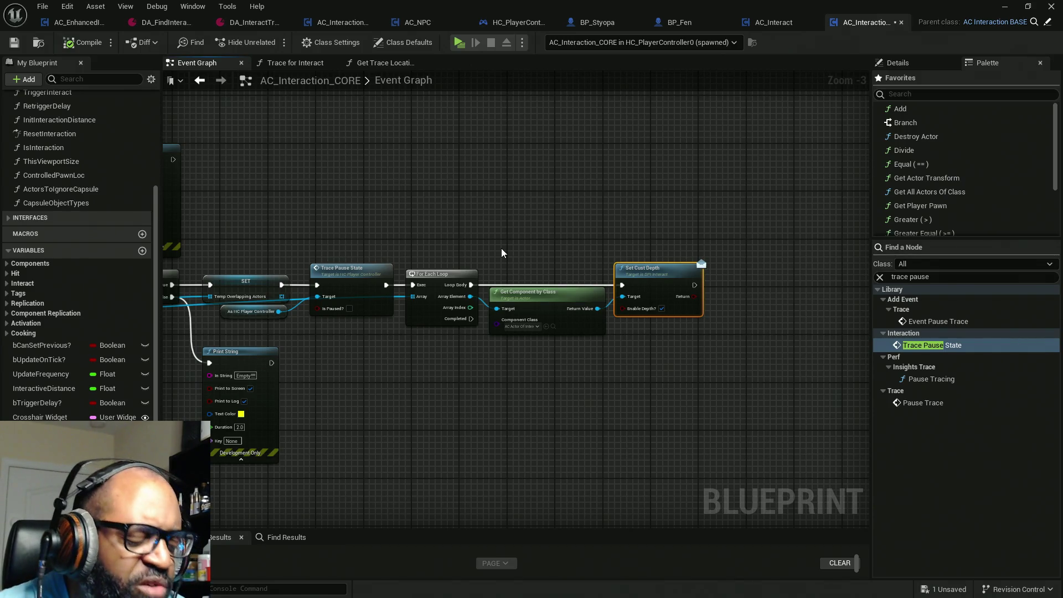
key(ctrl+s)
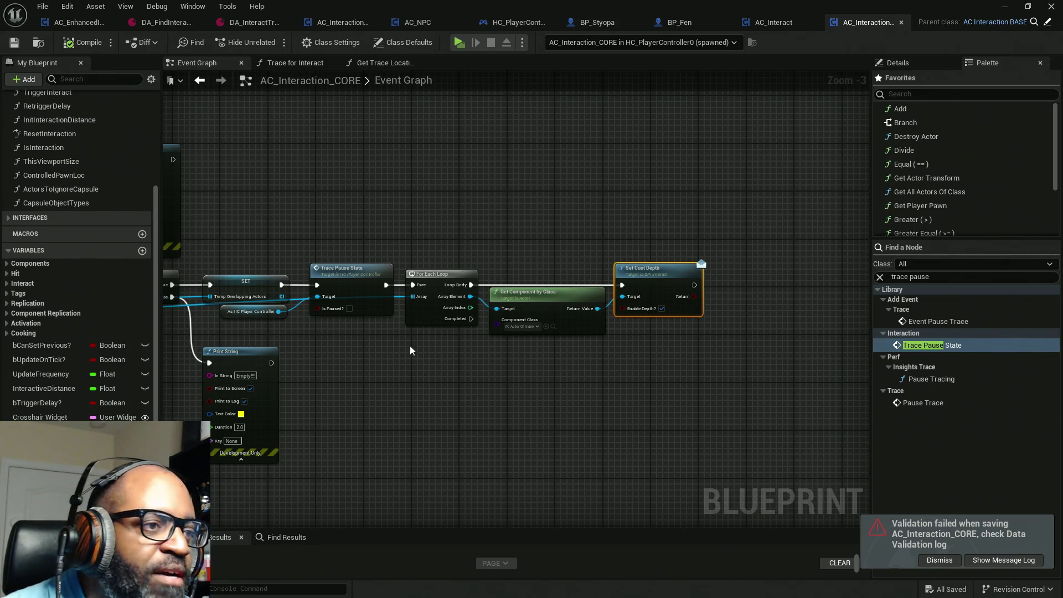
Pan across the Branch, cast and loop nodes, then marquee-select the Trace Pause State node.
mouse_move(395, 367)
mouse_down()
mouse_move(540, 367)
mouse_move(510, 368)
mouse_up()
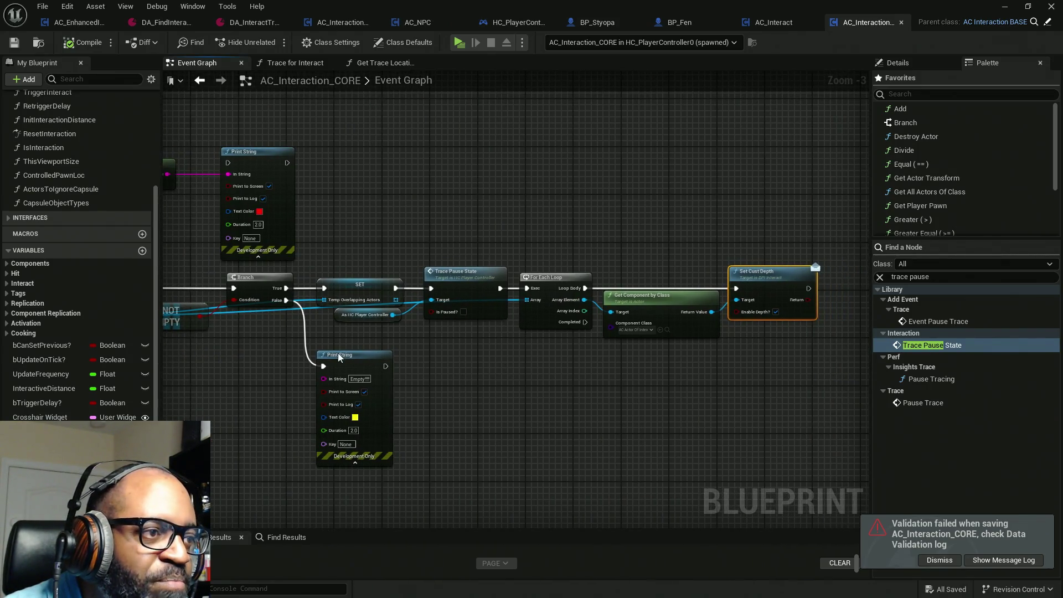
drag(340, 356, 547, 359)
mouse_move(340, 381)
mouse_down()
mouse_move(532, 390)
mouse_move(714, 375)
mouse_move(210, 368)
mouse_up()
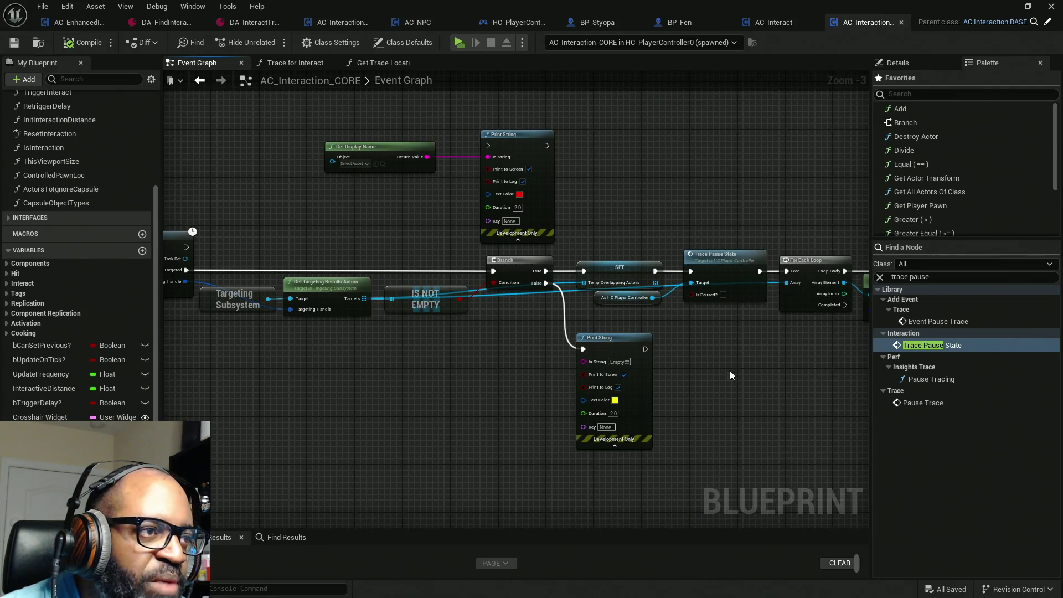
drag(729, 376, 339, 373)
drag(691, 369, 467, 362)
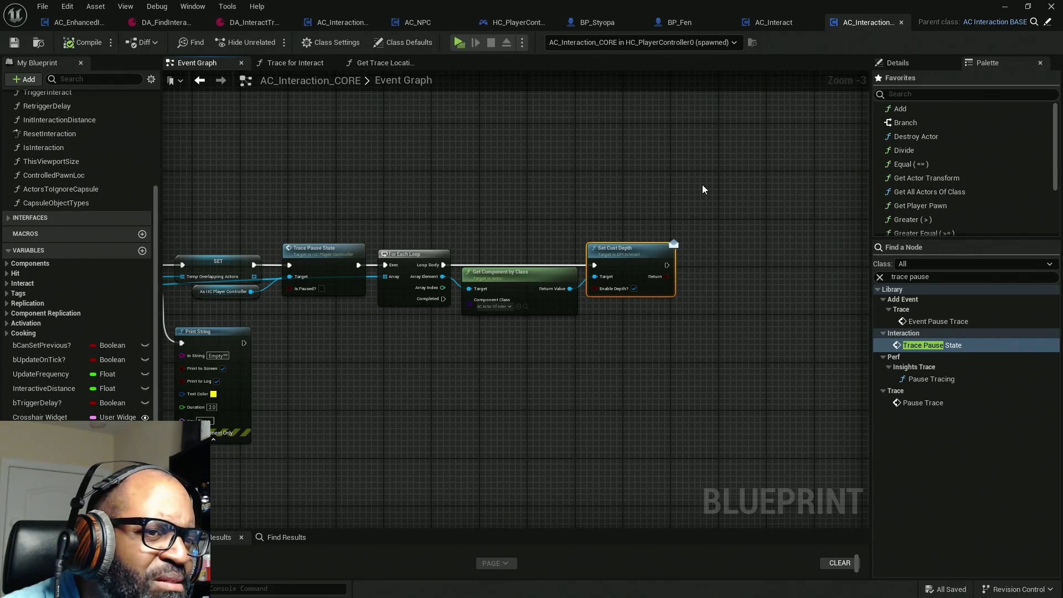
scroll(309, 393, down, 5)
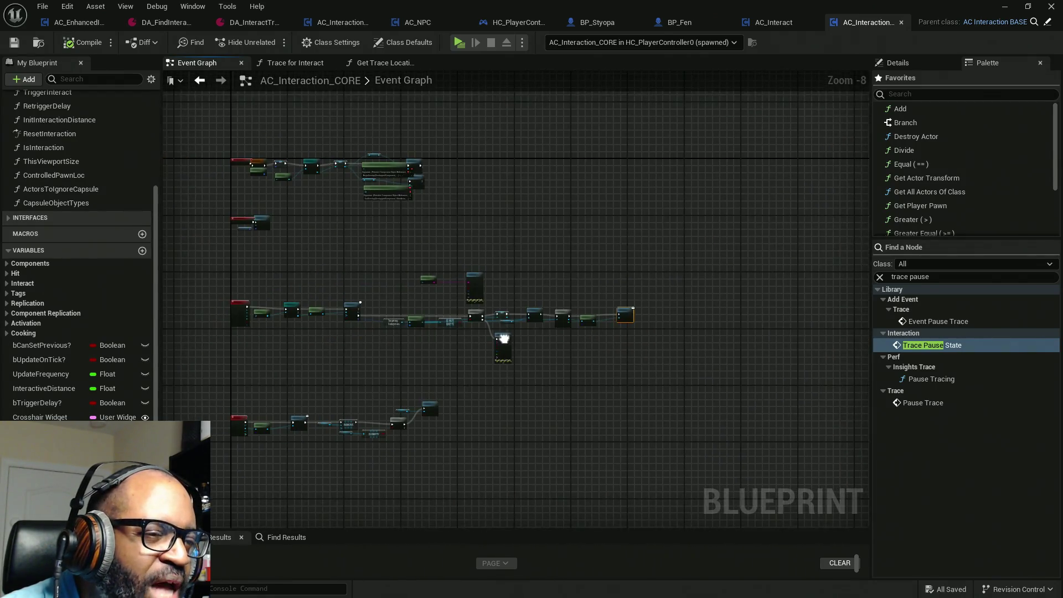
scroll(446, 343, up, 5)
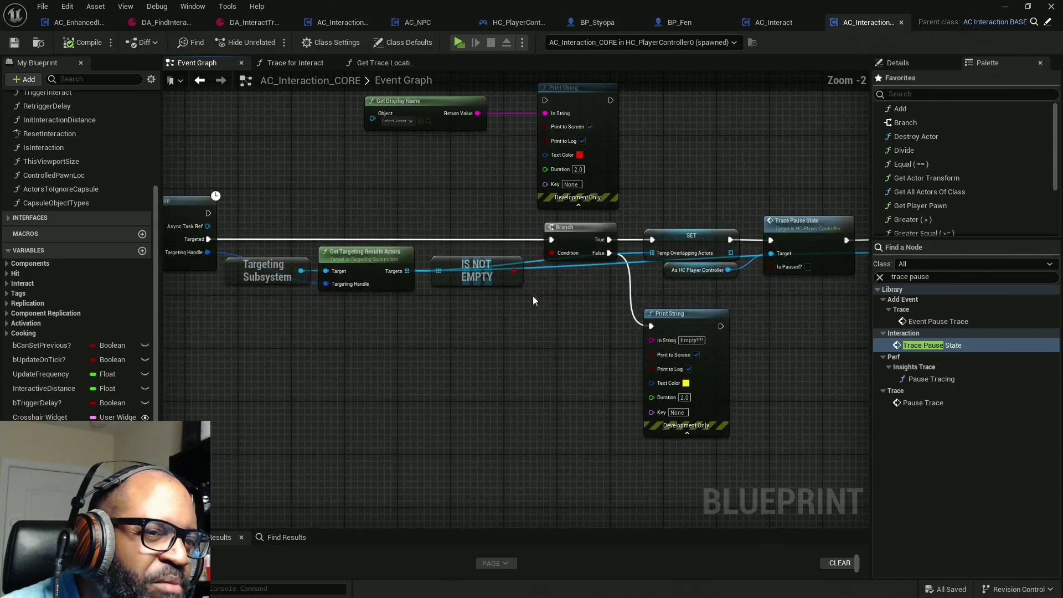
mouse_move(756, 198)
mouse_down()
mouse_move(643, 200)
mouse_move(684, 368)
mouse_up()
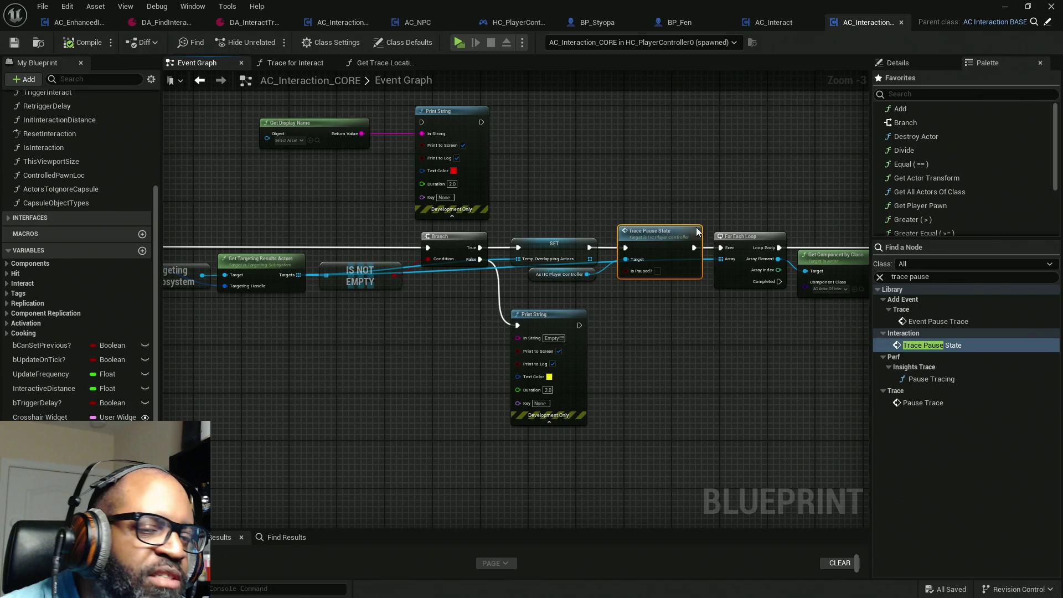
drag(624, 147, 686, 353)
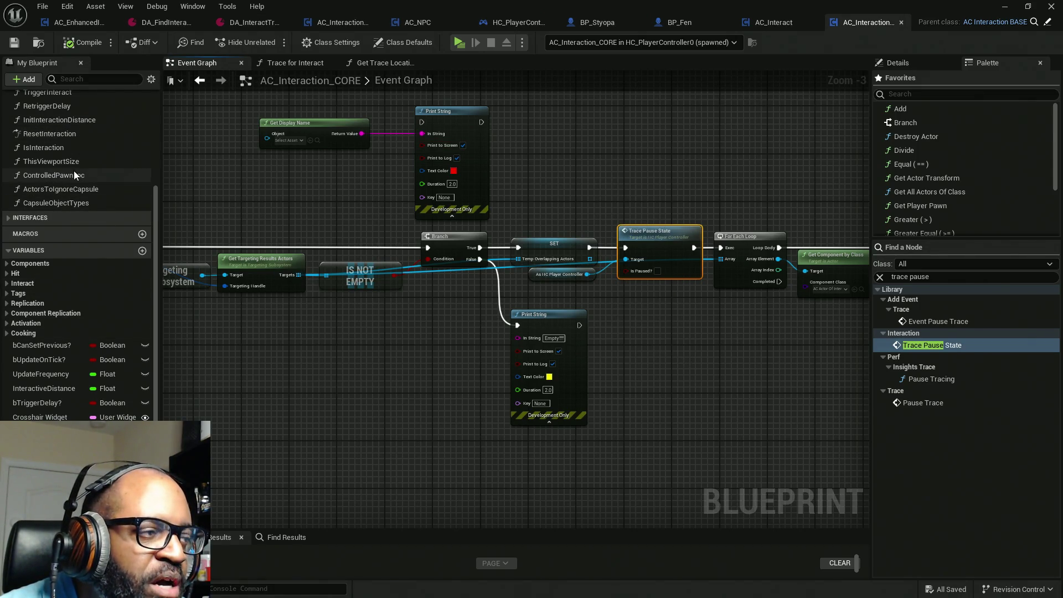
scroll(73, 191, up, 5)
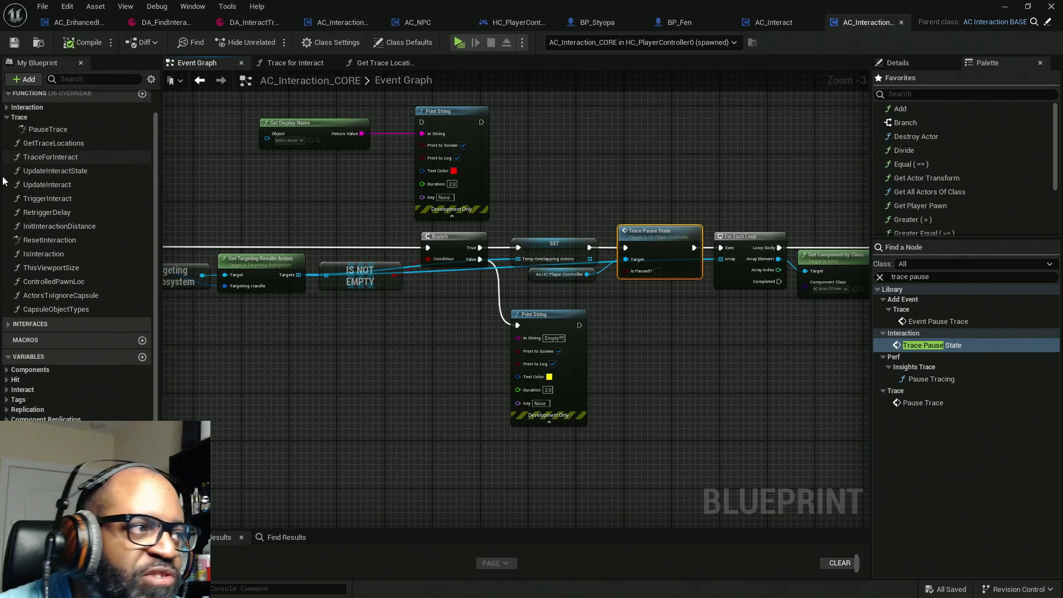
Swap the first Trace Pause State for Pause Trace, wired SET → Pause Trace → For Each Loop.
mouse_move(48, 129)
mouse_down()
mouse_move(609, 137)
mouse_move(677, 175)
mouse_up()
scroll(648, 194, up, 2)
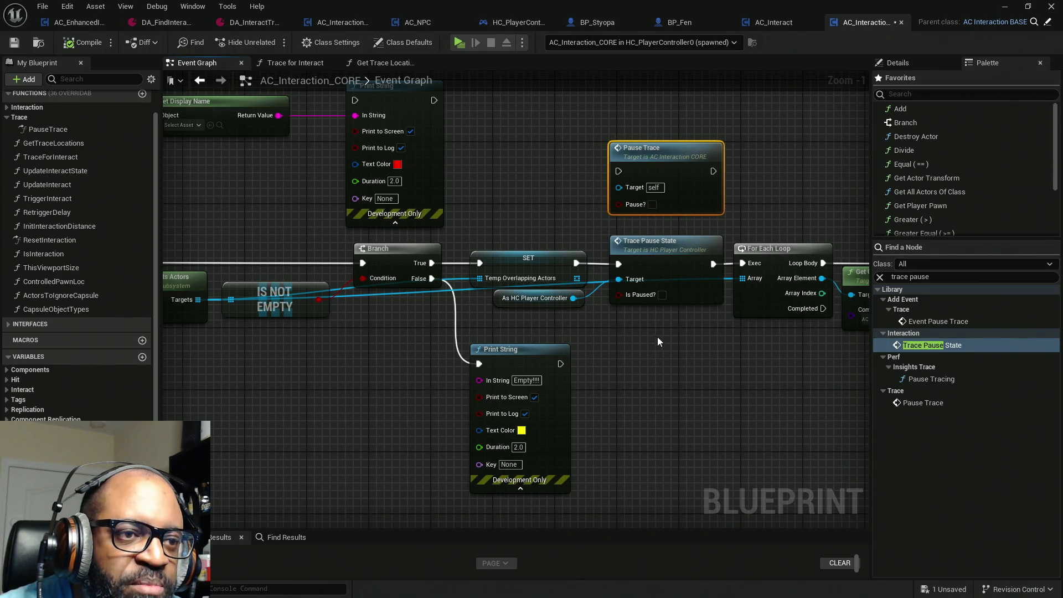
click(645, 259)
drag(645, 260, 661, 368)
mouse_move(653, 151)
mouse_down()
mouse_move(653, 252)
mouse_move(645, 244)
mouse_up()
drag(576, 263, 613, 264)
drag(705, 264, 746, 263)
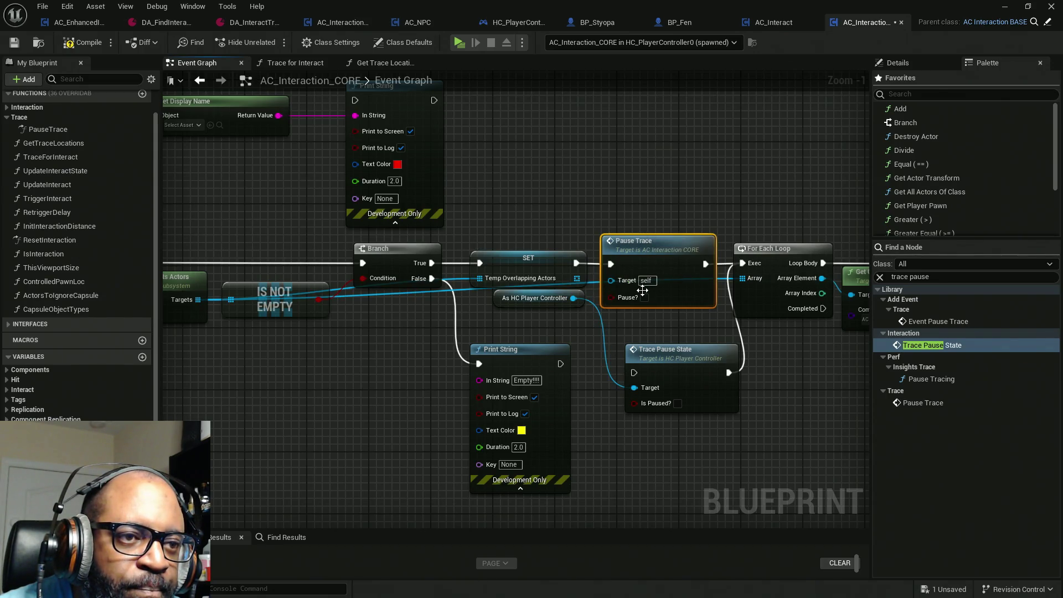
drag(533, 301, 655, 394)
key(Delete)
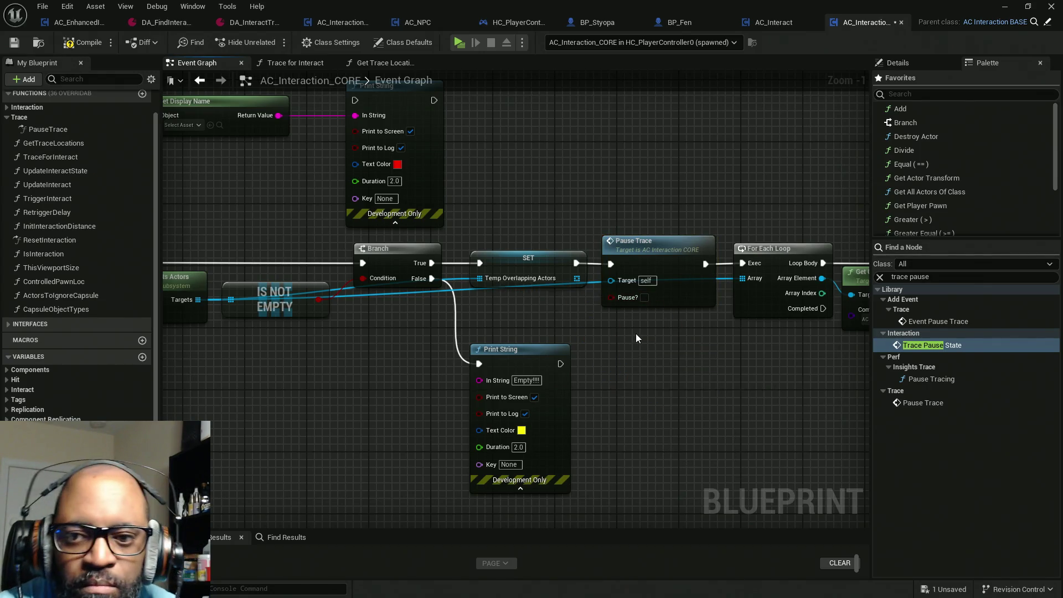
Replace the second Trace Pause State with a pasted Pause Trace (Pause? on) after Branch True, save and test-run.
scroll(636, 333, down, 3)
mouse_move(642, 334)
mouse_down()
mouse_move(608, 200)
mouse_move(605, 131)
mouse_up()
click(609, 127)
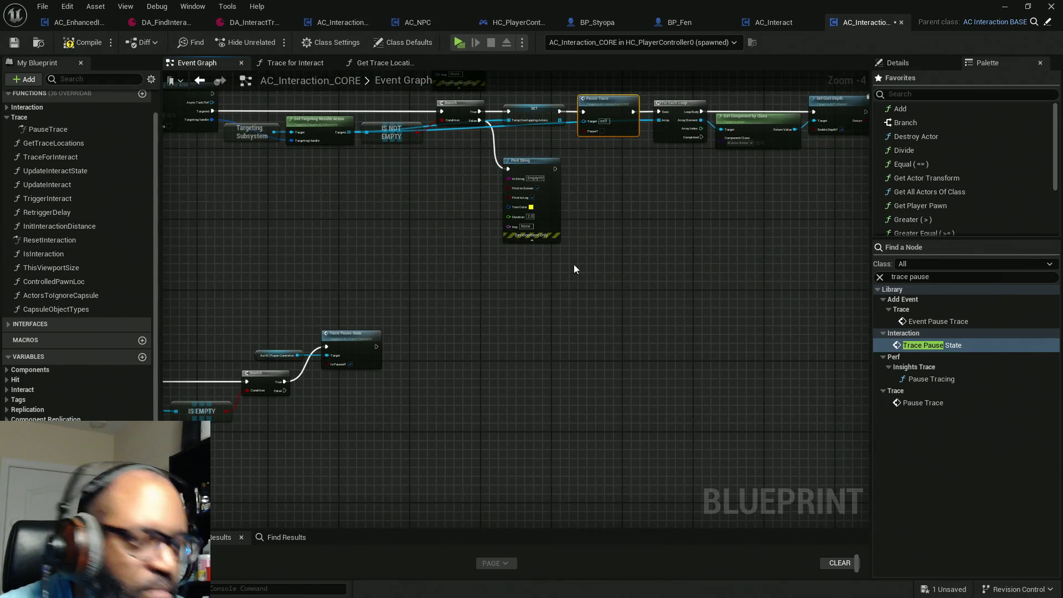
scroll(470, 328, up, 4)
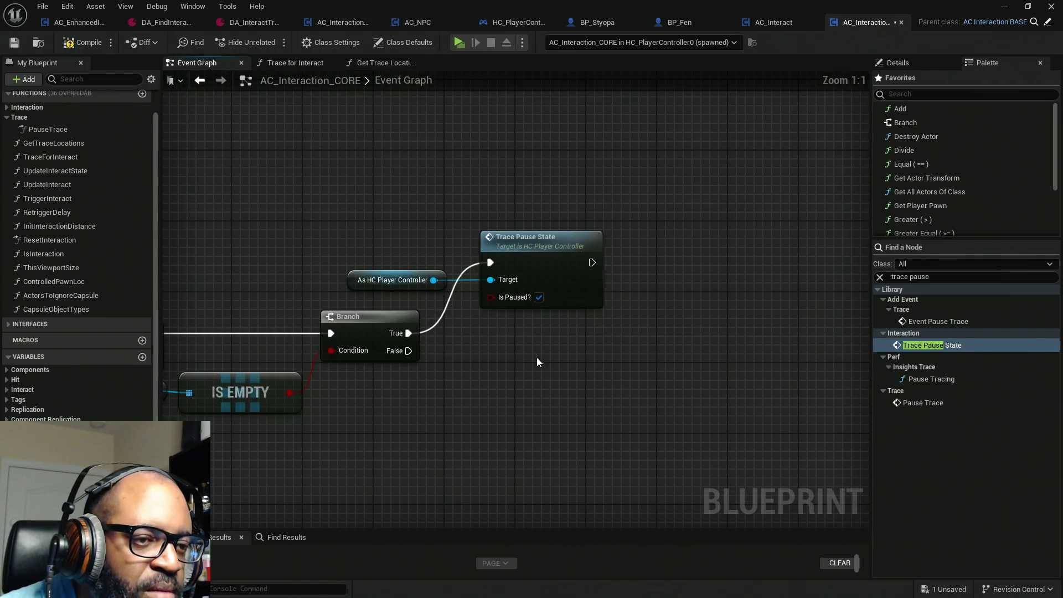
key(ctrl+v)
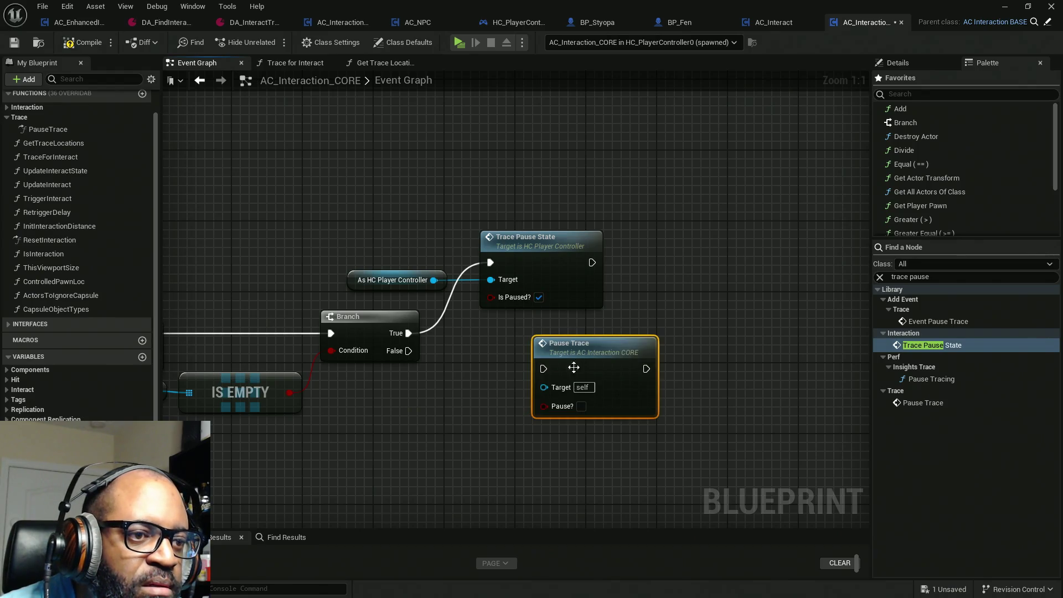
click(580, 407)
drag(543, 368, 410, 333)
mouse_move(676, 166)
mouse_down()
mouse_move(560, 249)
mouse_move(421, 288)
mouse_move(431, 290)
mouse_up()
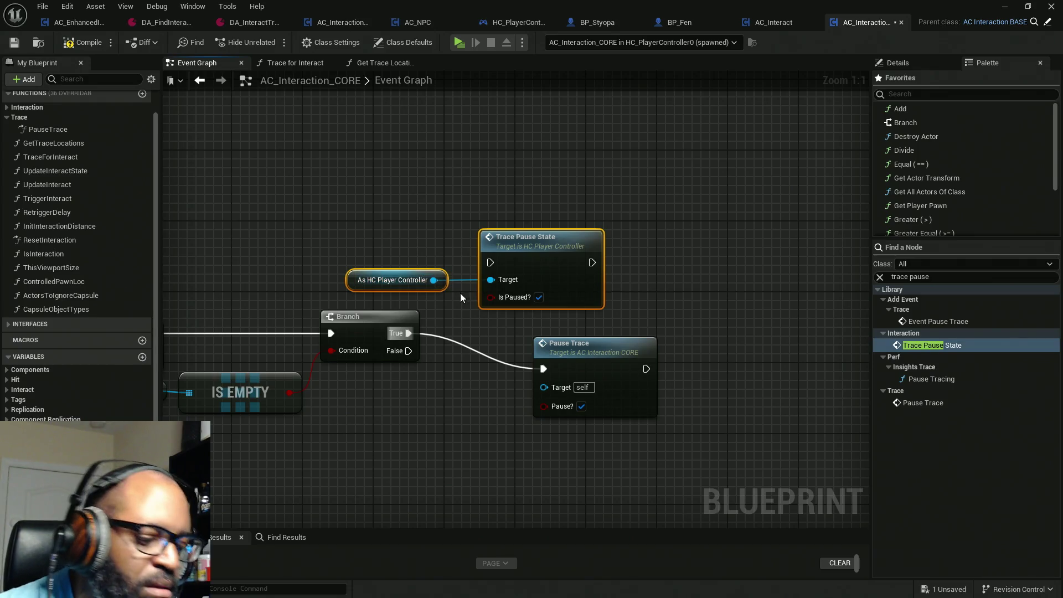
key(Delete)
mouse_move(596, 366)
mouse_down()
mouse_move(558, 271)
mouse_move(523, 233)
mouse_up()
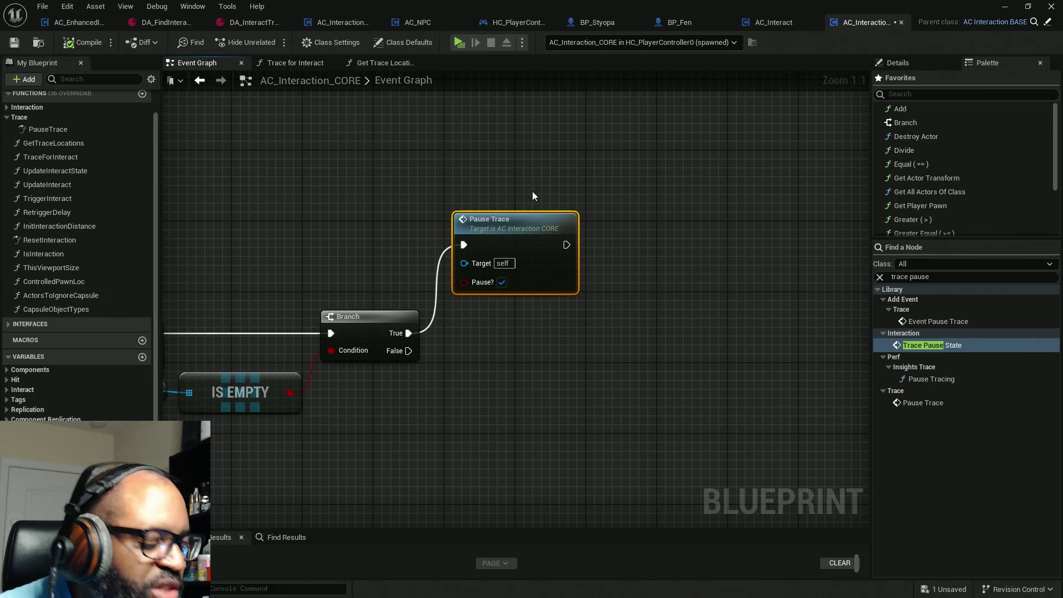
key(ctrl+s)
click(459, 43)
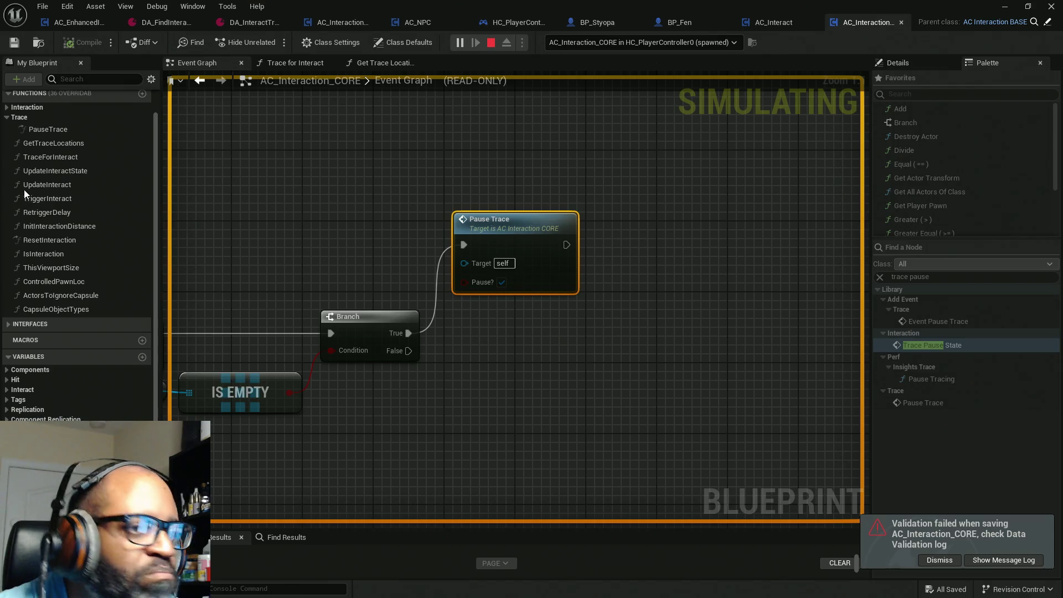
key(Escape)
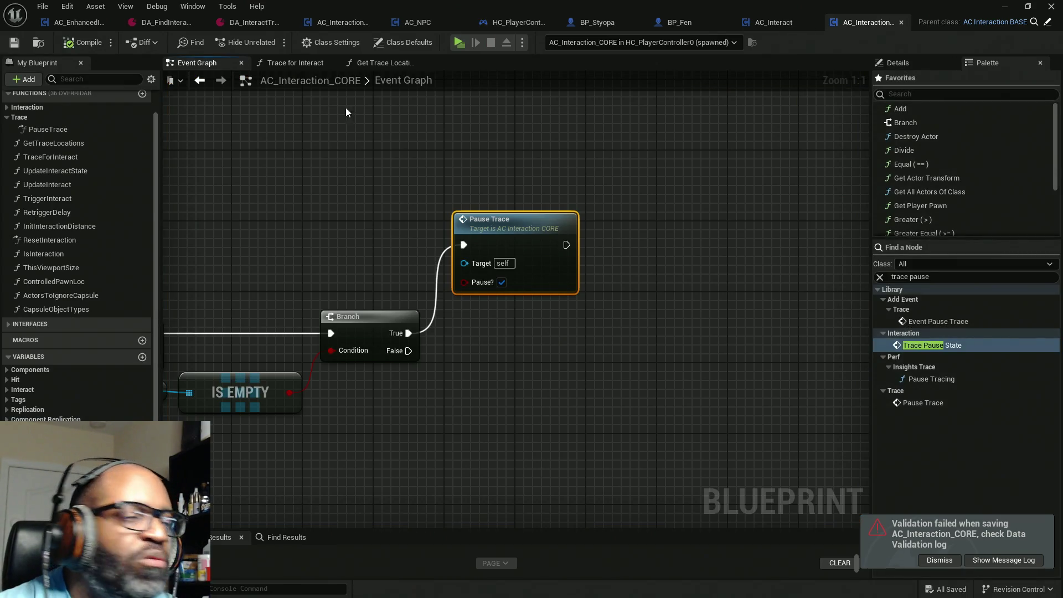
Wrap both targeting chains in a Find Interactable Actors comment and save.
scroll(430, 173, down, 3)
scroll(428, 177, down, 1)
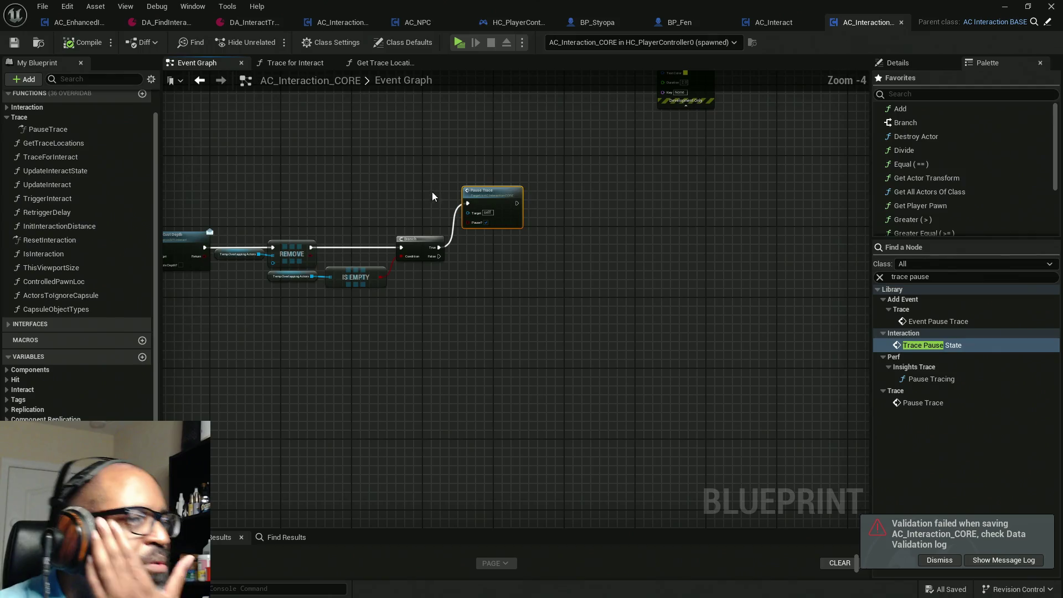
scroll(404, 200, down, 3)
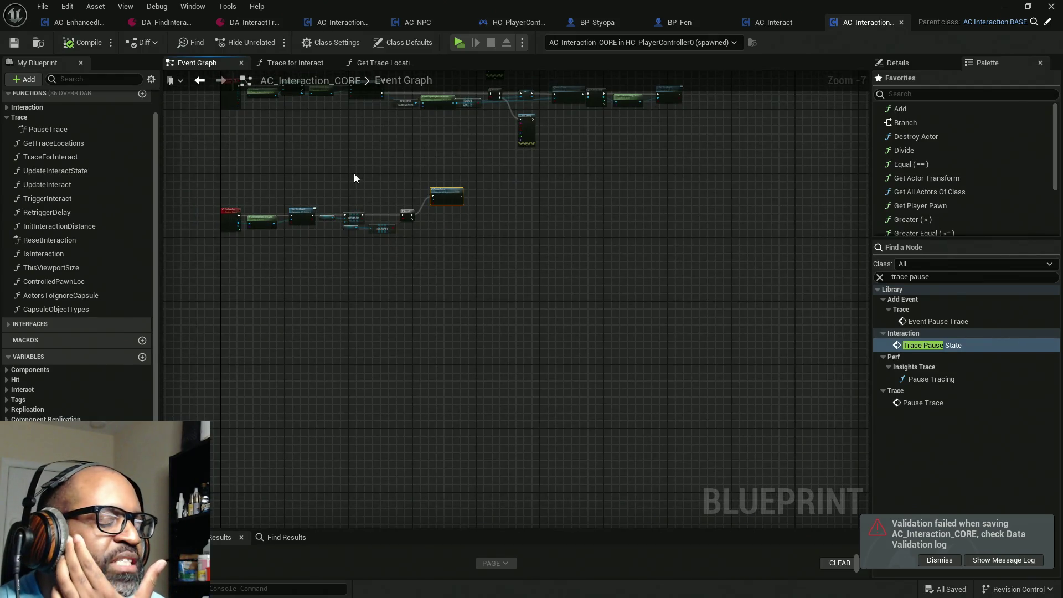
drag(354, 174, 443, 303)
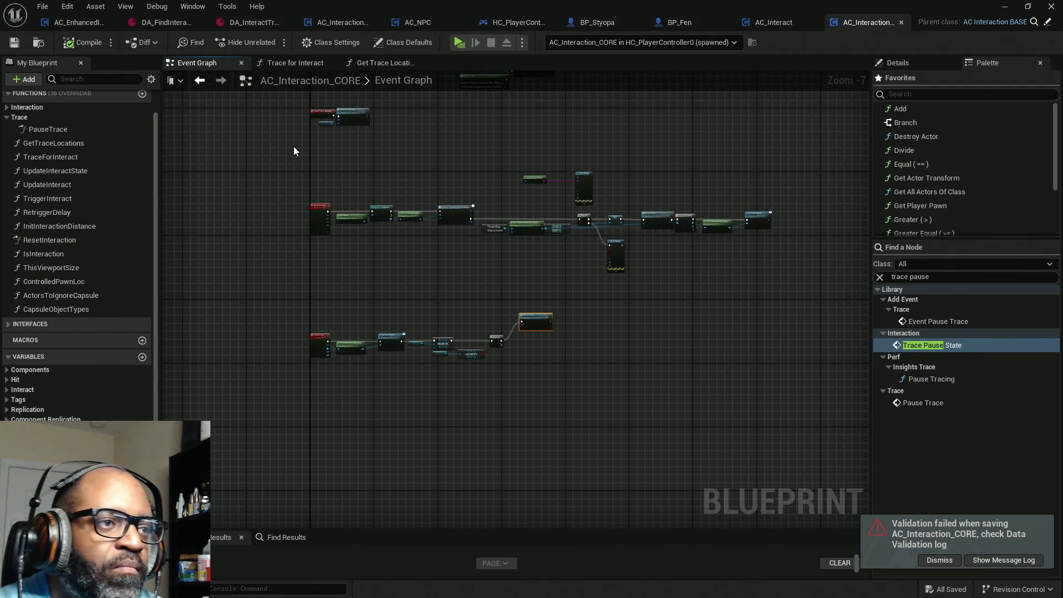
drag(293, 146, 820, 405)
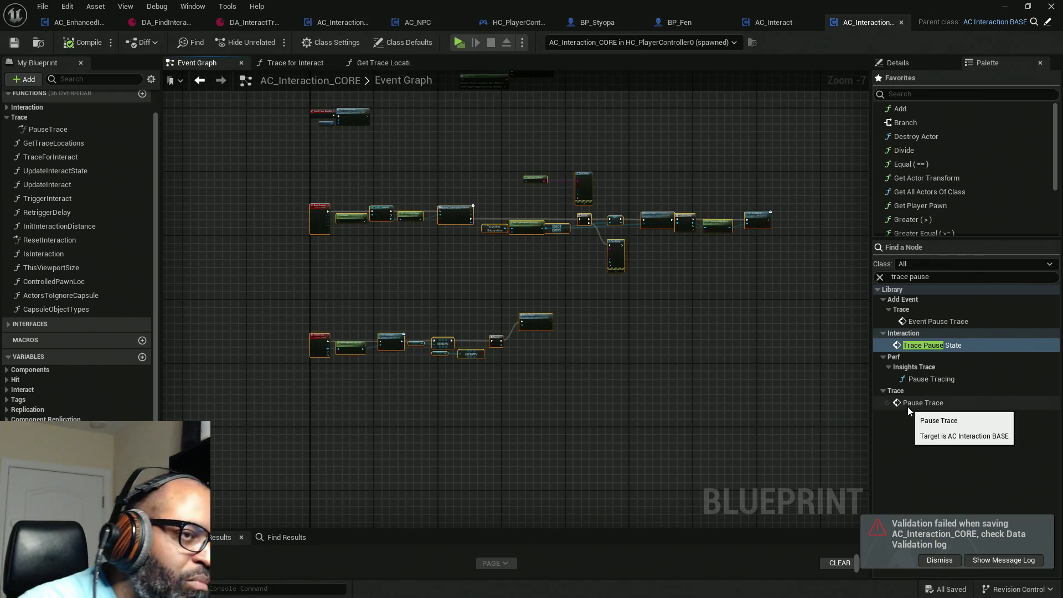
text(cT)
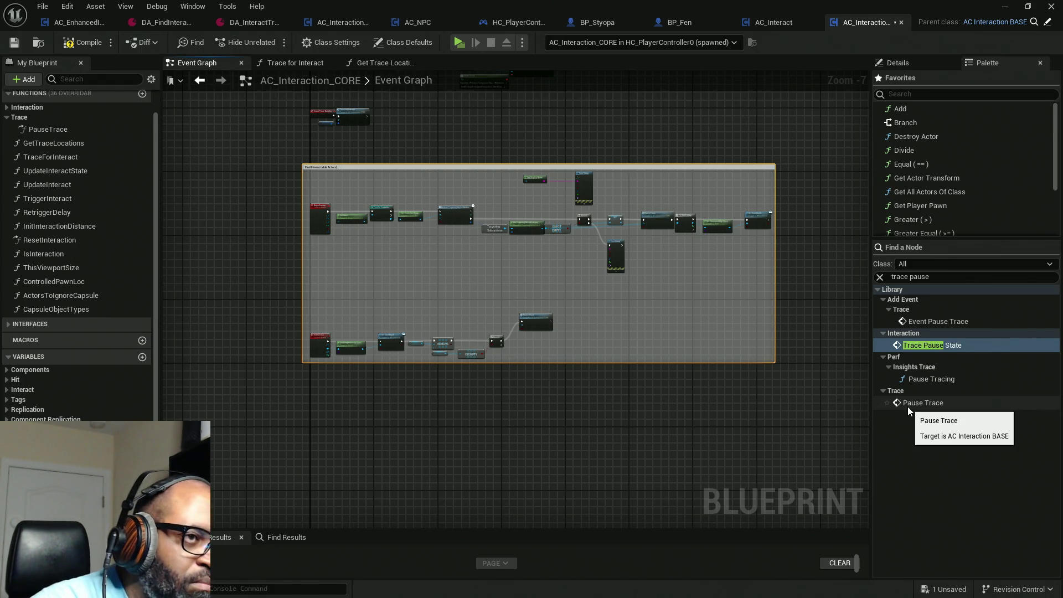
scroll(388, 191, up, 4)
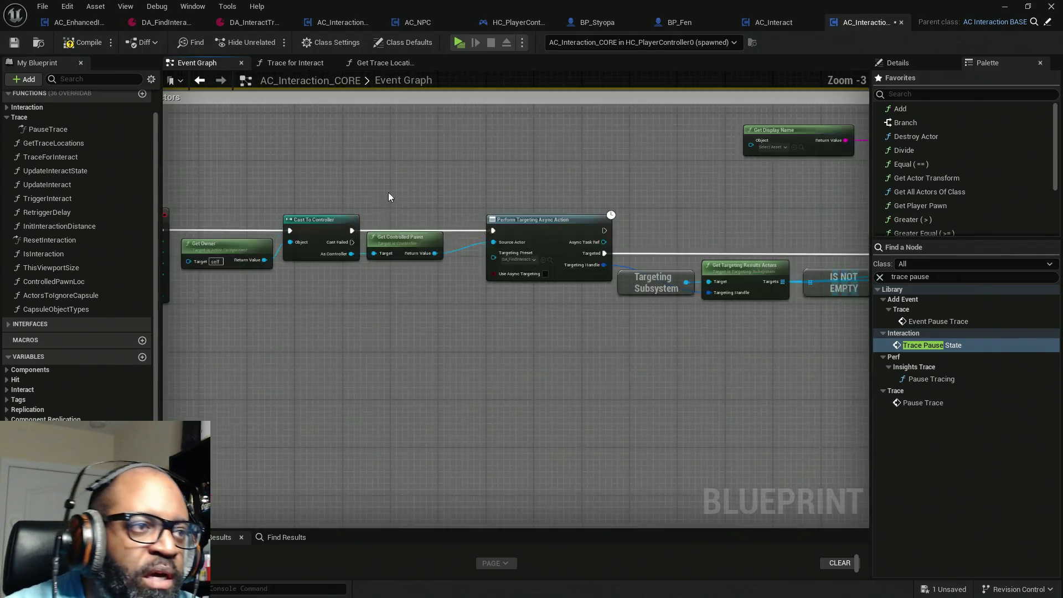
drag(208, 115, 396, 155)
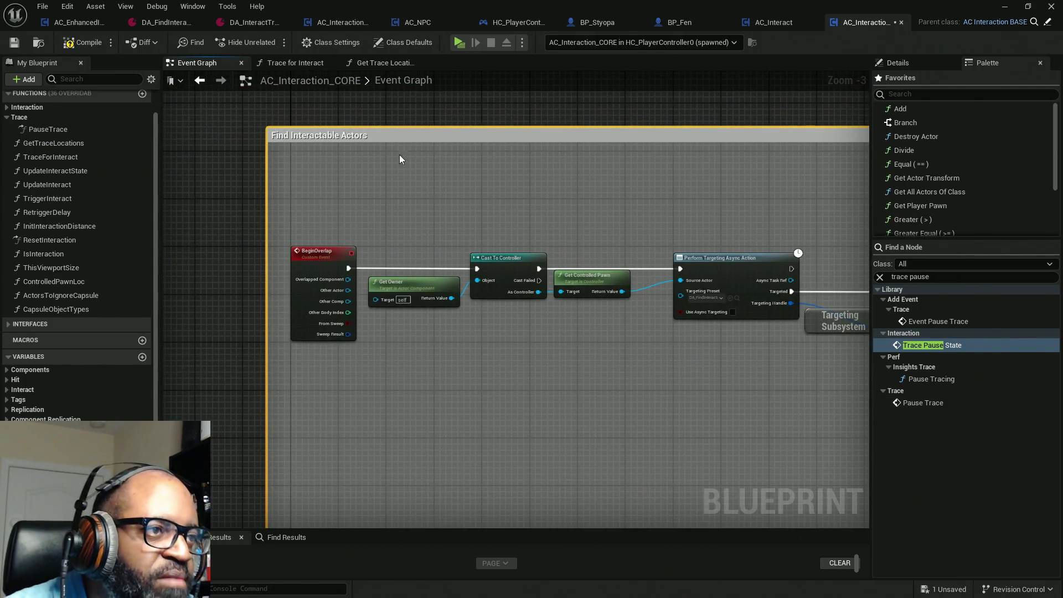
scroll(400, 155, down, 5)
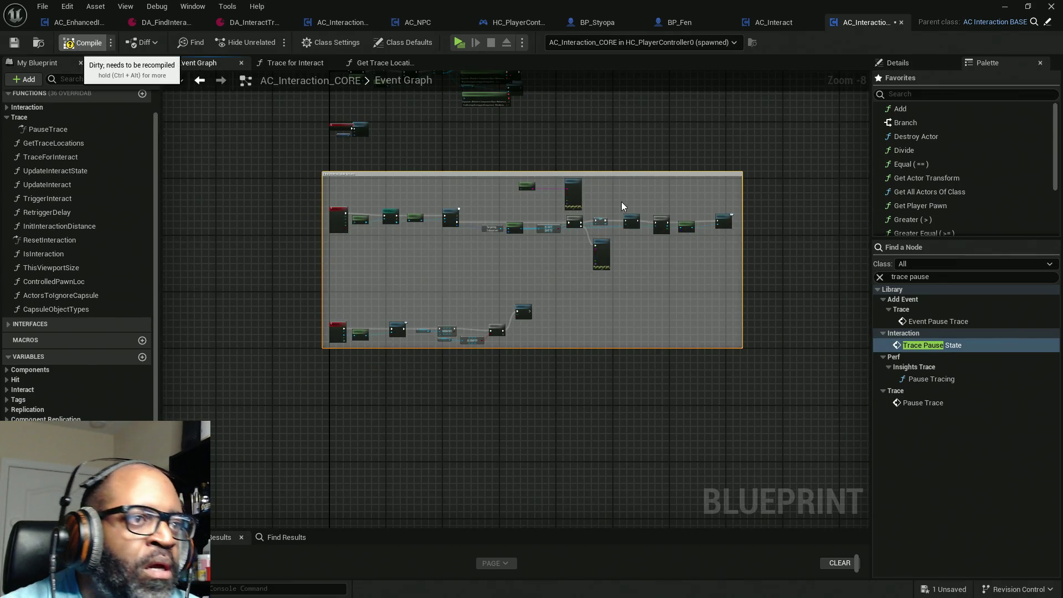
key(ctrl+s)
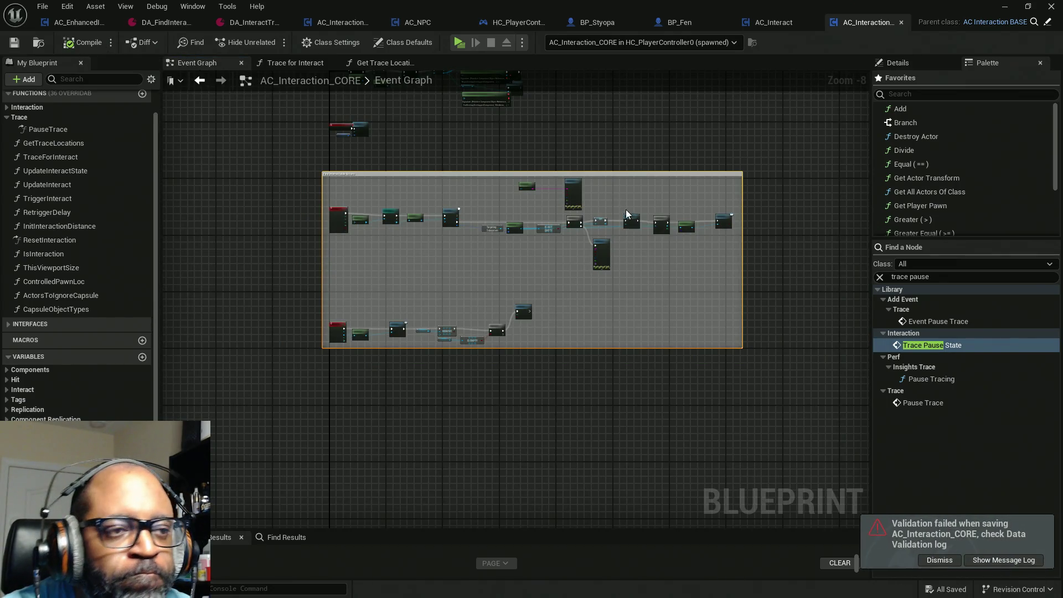
click(940, 560)
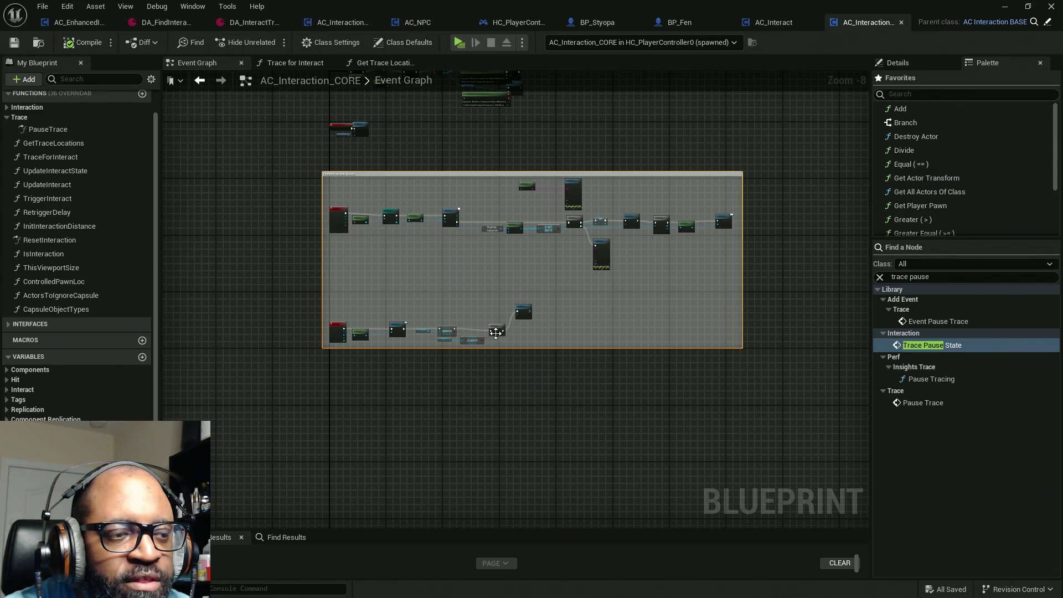
Select the Trace for Interact call and open its function graph.
scroll(517, 349, down, 4)
scroll(443, 238, up, 10)
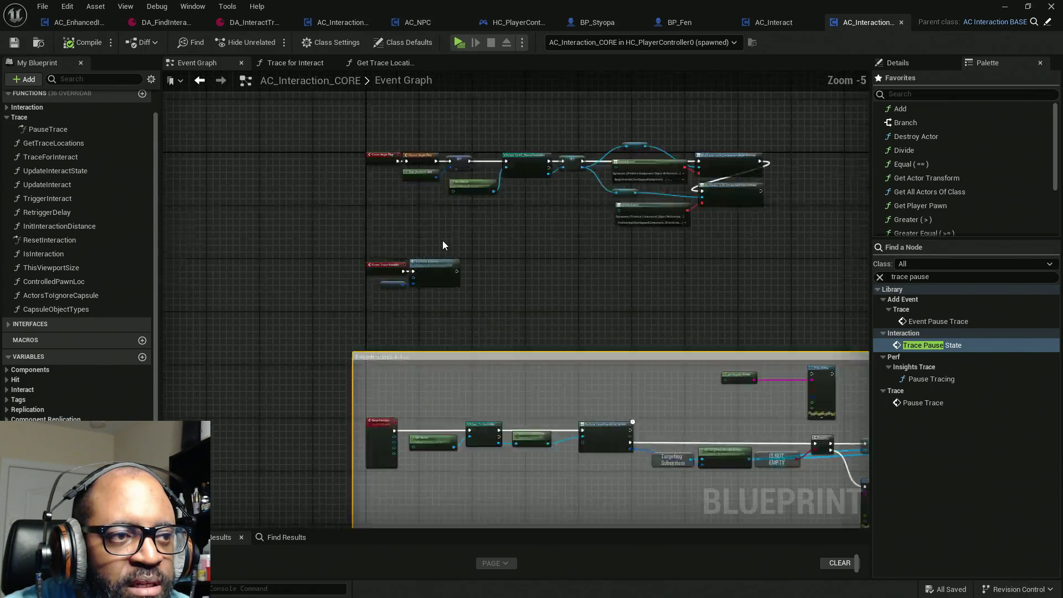
click(417, 284)
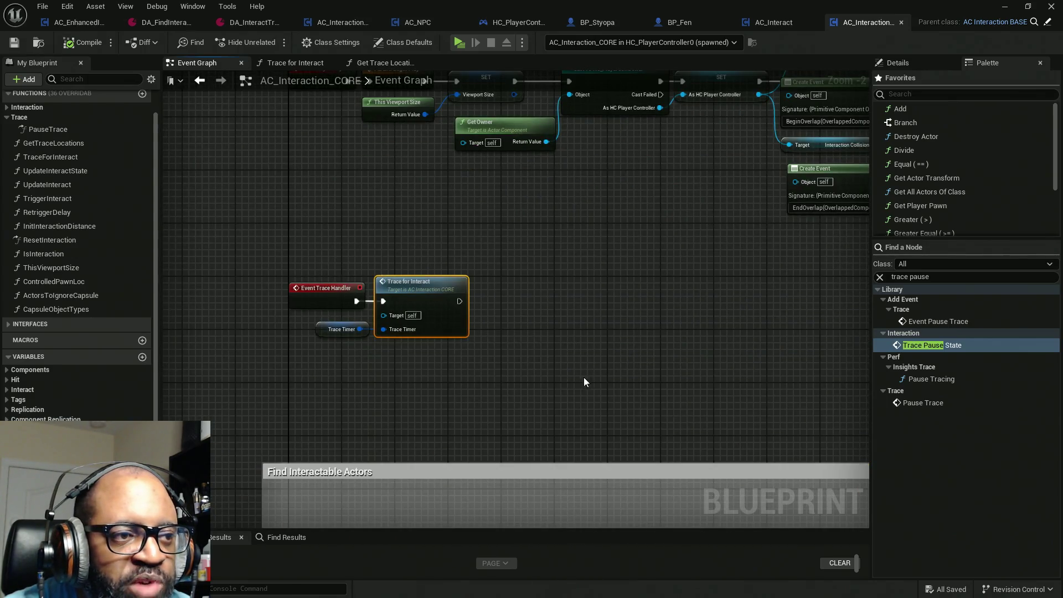
scroll(463, 232, down, 5)
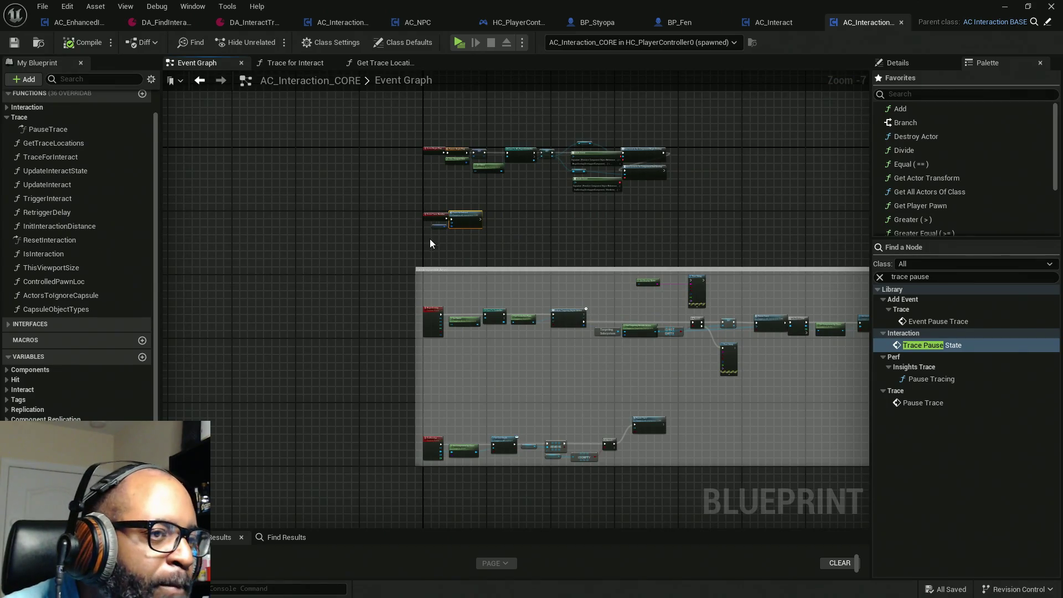
scroll(487, 230, up, 1)
scroll(487, 225, up, 4)
scroll(482, 233, down, 4)
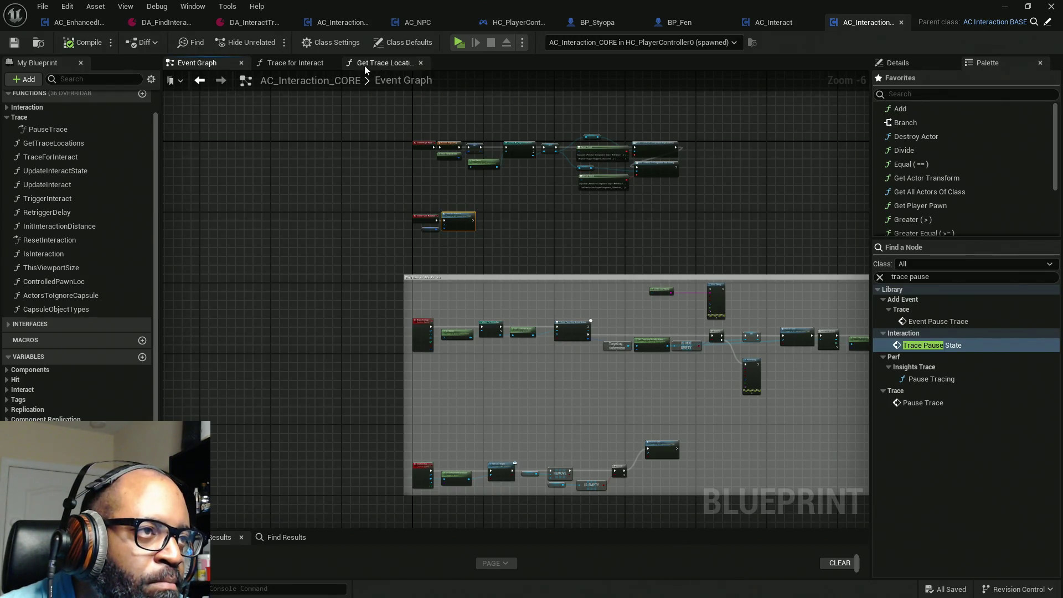
click(296, 67)
Move the Pause Timer by Handle nodes and the Print String group up and left.
scroll(382, 284, down, 4)
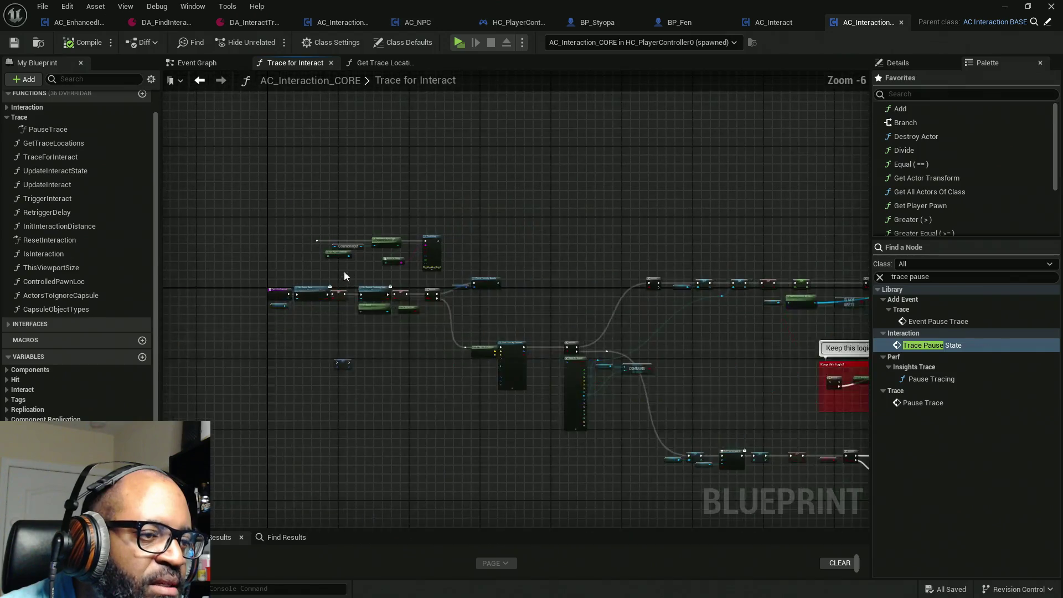
scroll(390, 246, up, 3)
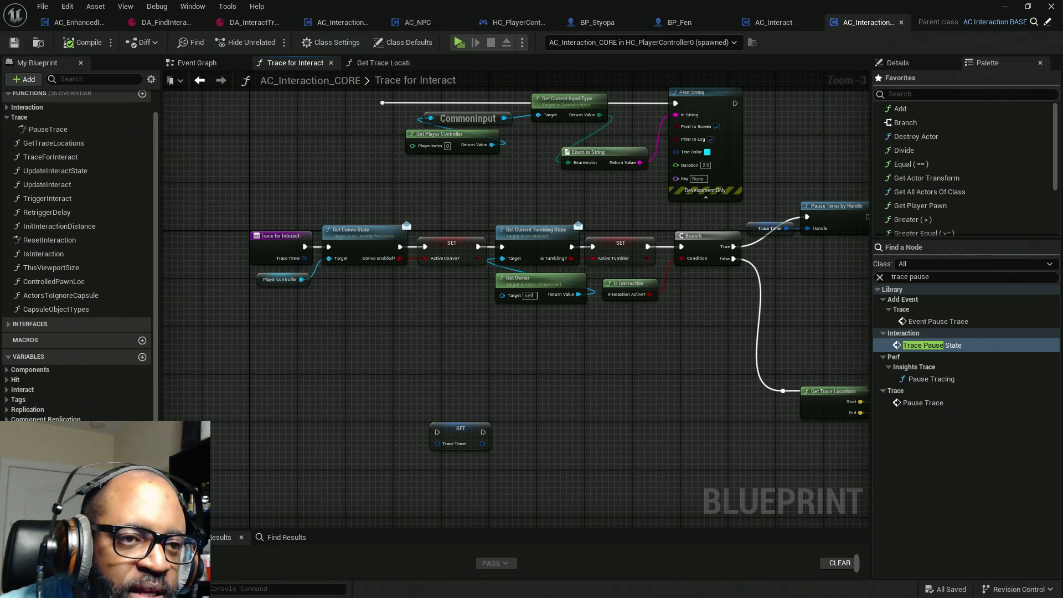
drag(867, 246, 702, 255)
mouse_move(777, 138)
mouse_down()
mouse_move(623, 251)
mouse_move(586, 260)
mouse_up()
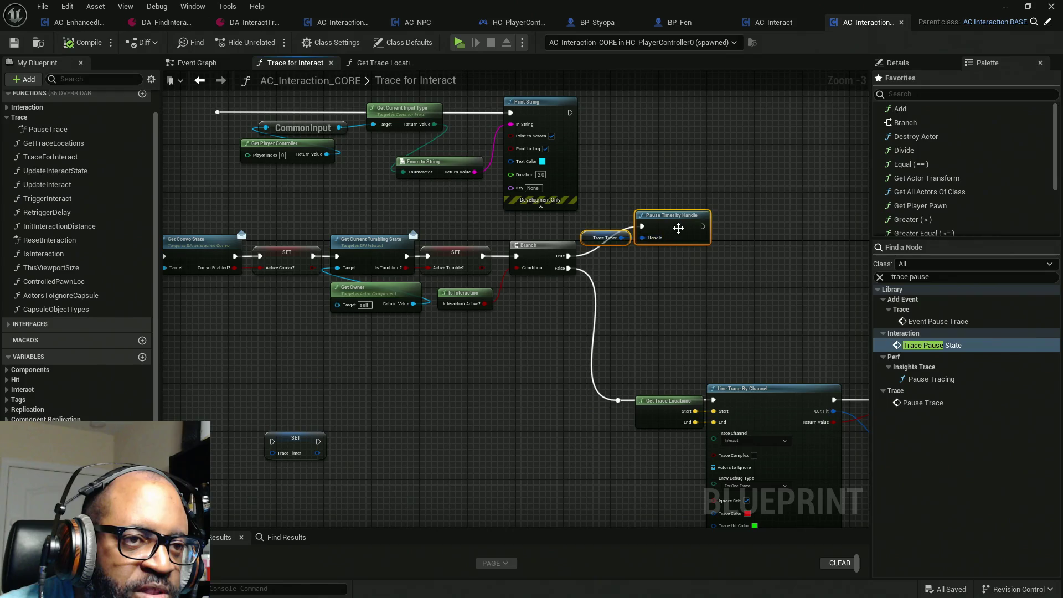
mouse_move(682, 235)
mouse_down()
mouse_move(677, 204)
mouse_move(760, 269)
mouse_up()
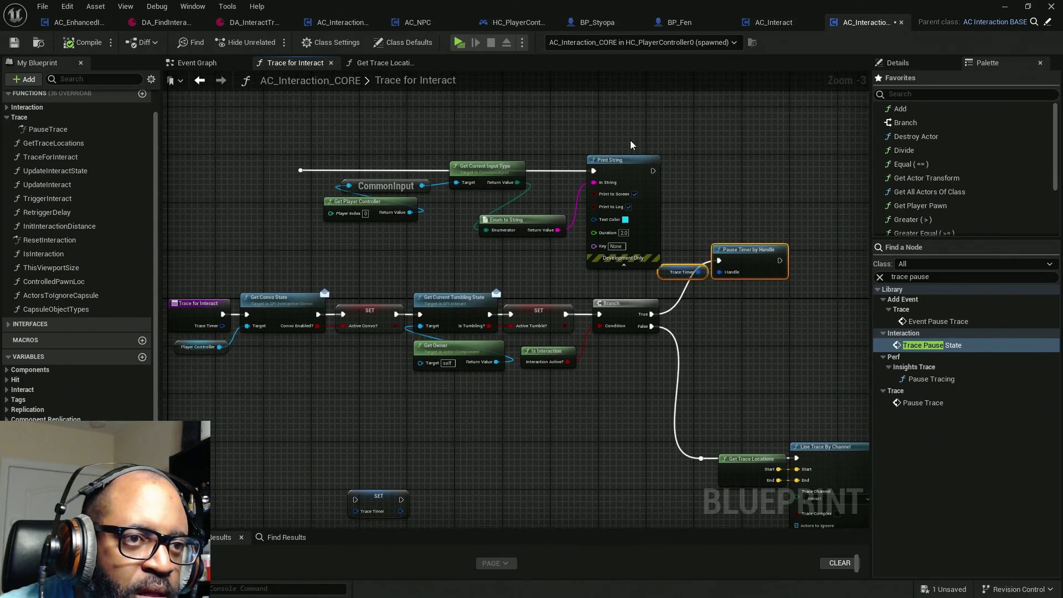
mouse_move(259, 113)
mouse_down()
mouse_move(644, 277)
mouse_move(481, 210)
mouse_move(488, 201)
mouse_up()
drag(637, 311, 379, 182)
scroll(715, 404, down, 4)
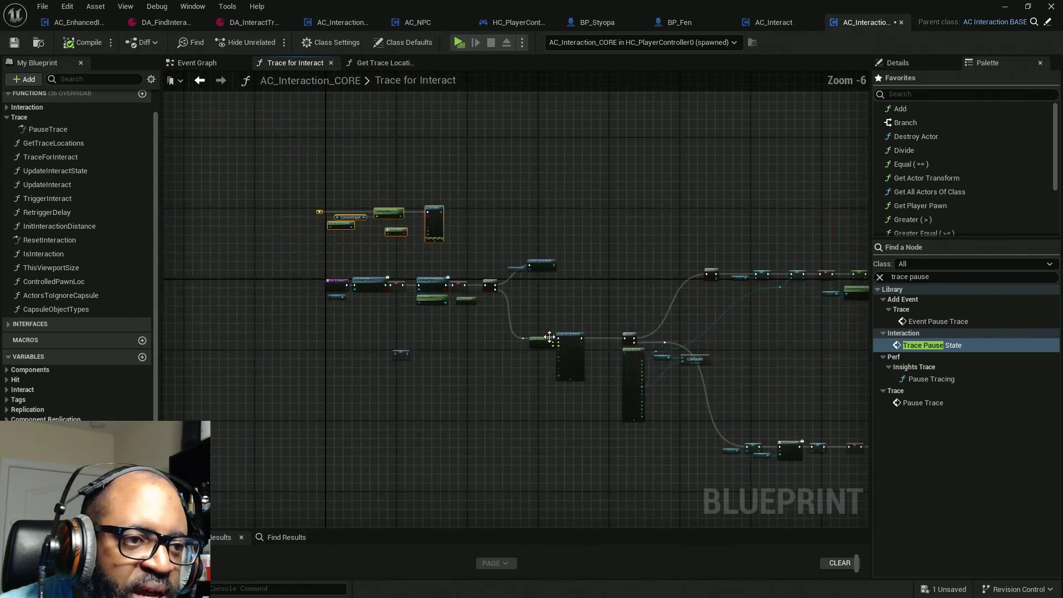
scroll(498, 332, up, 3)
scroll(424, 316, down, 3)
drag(424, 316, 388, 318)
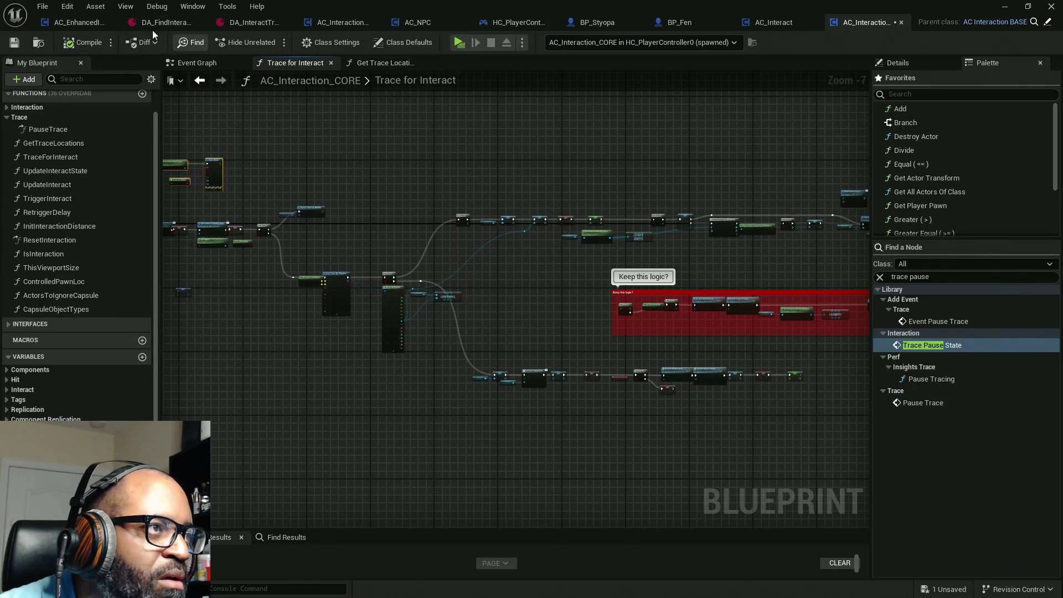
click(78, 22)
Copy the Get Owner through IS NOT EMPTY targeting nodes from AC_EnhancedInput.
scroll(323, 297, down, 2)
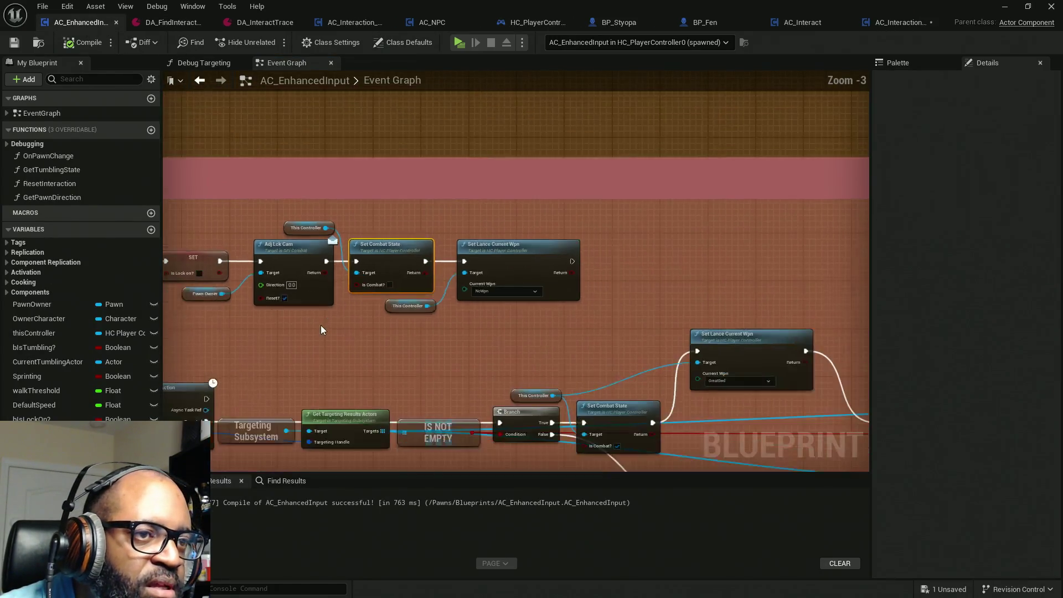
mouse_move(323, 323)
mouse_down()
mouse_move(463, 304)
mouse_move(499, 228)
mouse_move(603, 185)
mouse_move(578, 154)
mouse_up()
mouse_move(298, 182)
mouse_down()
mouse_move(429, 209)
mouse_move(641, 283)
mouse_move(753, 304)
mouse_up()
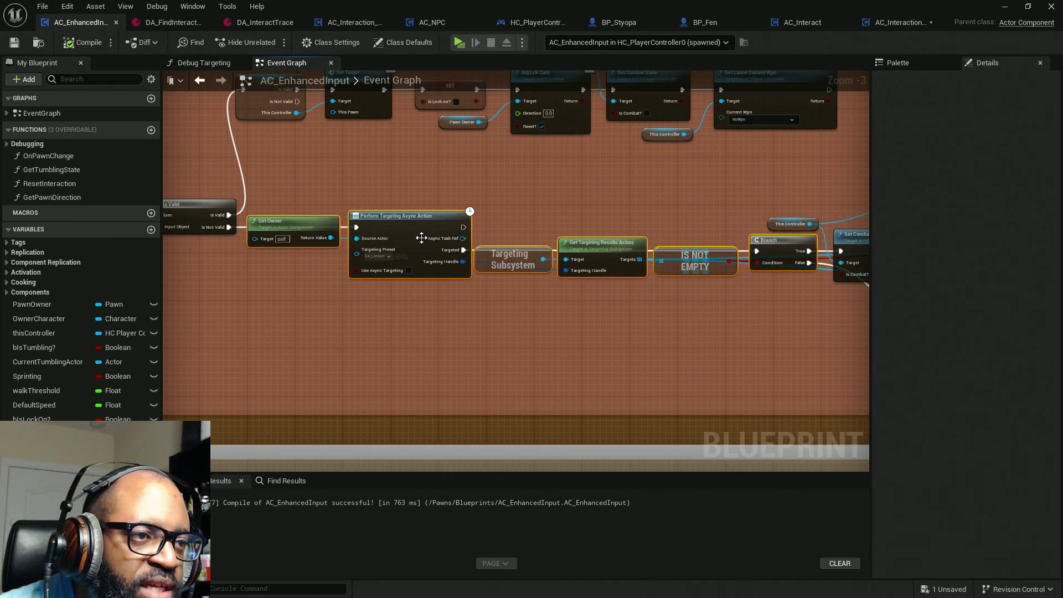
right_click(417, 238)
key(Escape)
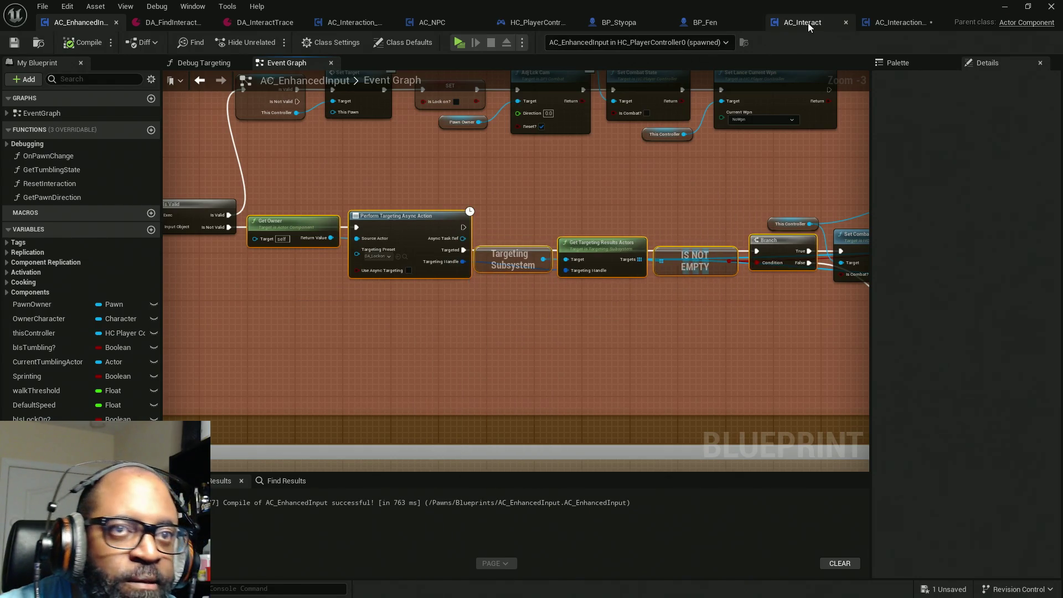
click(899, 22)
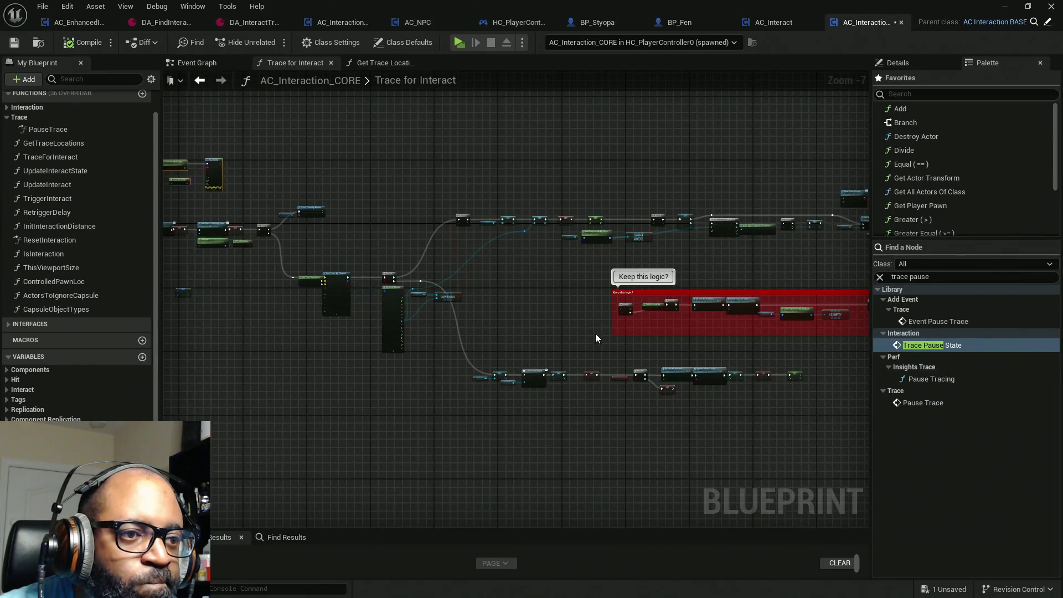
Paste the targeting nodes into empty space in Trace for Interact and shift them right and down.
scroll(596, 333, up, 1)
scroll(384, 312, up, 2)
scroll(337, 286, up, 2)
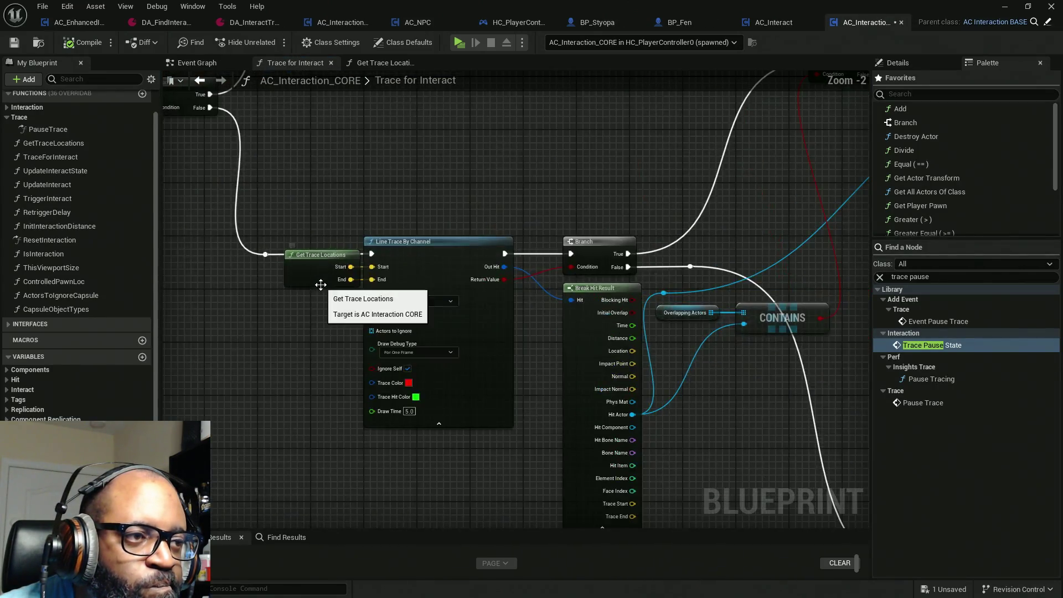
scroll(590, 304, down, 10)
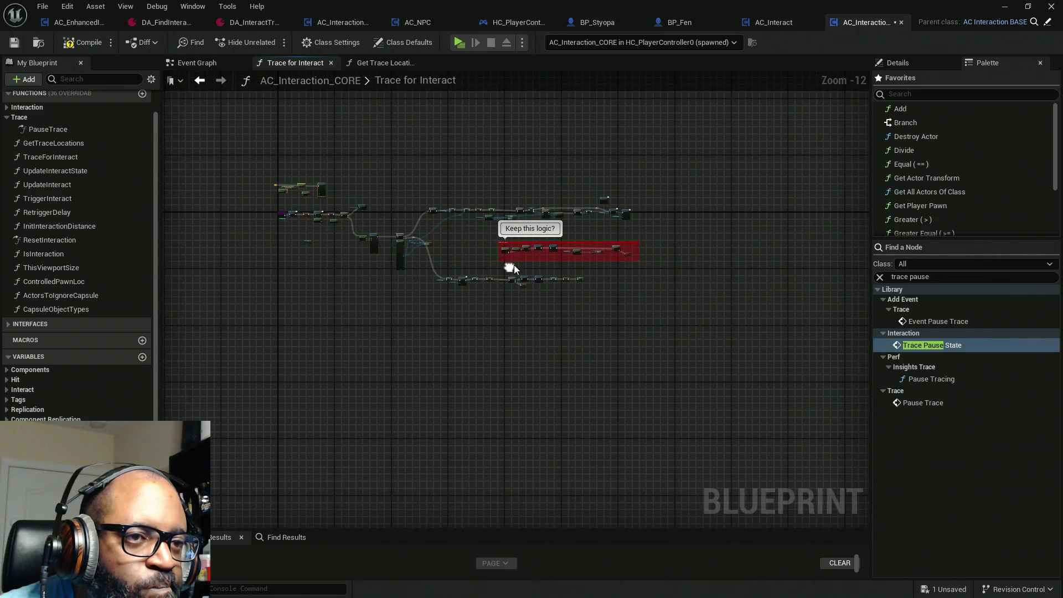
drag(711, 183, 376, 328)
scroll(375, 314, up, 7)
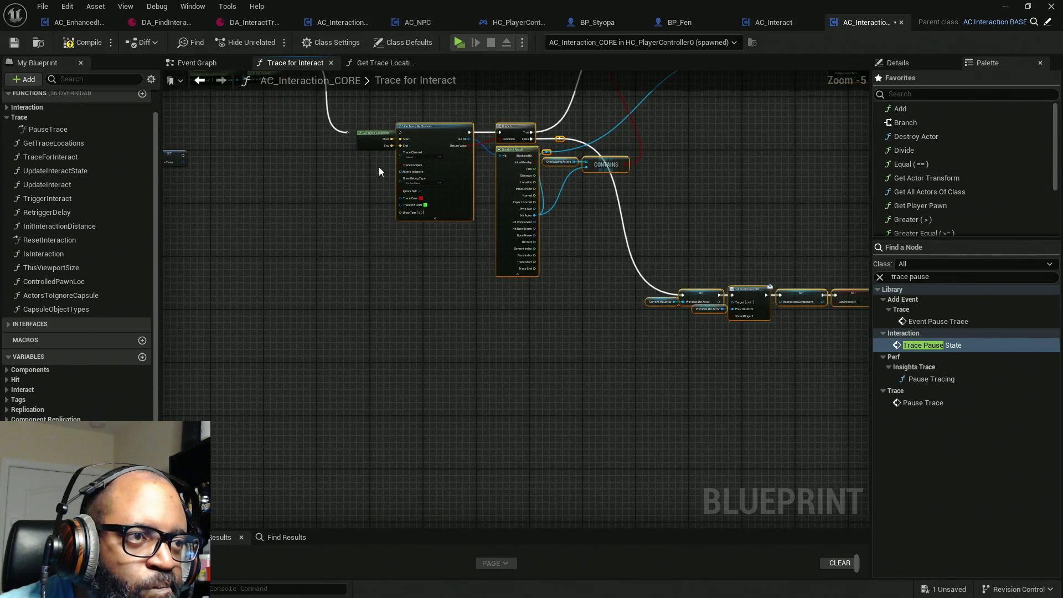
scroll(414, 206, down, 4)
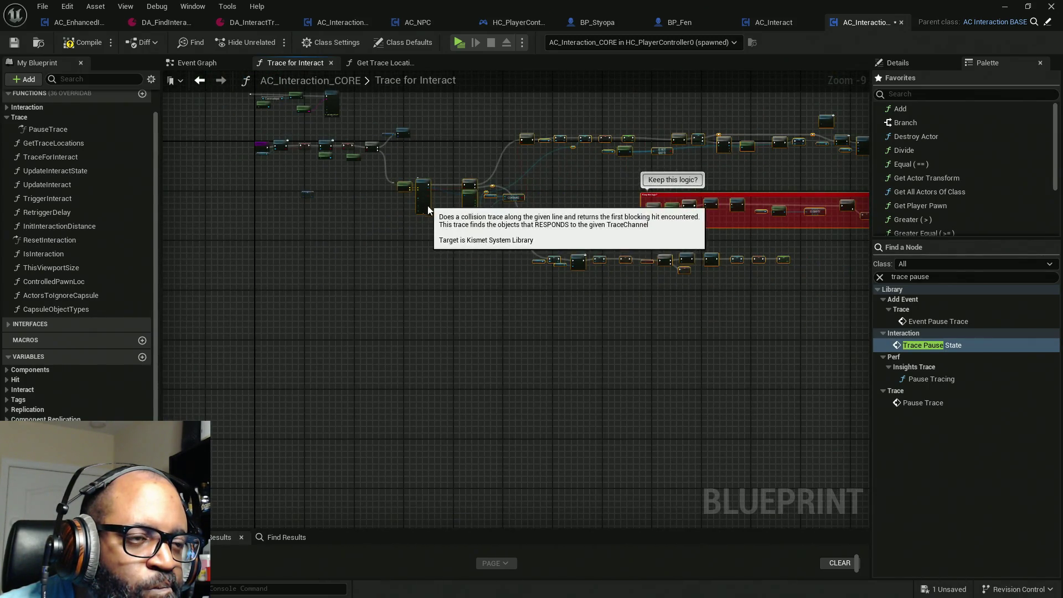
mouse_move(428, 210)
mouse_down()
mouse_move(430, 297)
mouse_move(338, 328)
mouse_up()
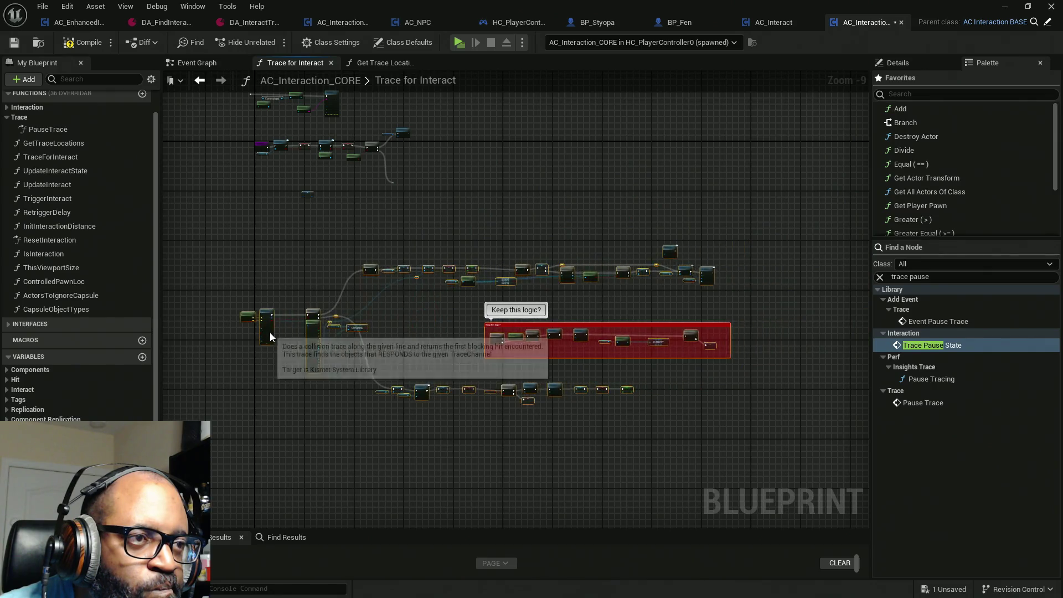
mouse_move(270, 336)
mouse_down()
mouse_move(480, 91)
mouse_move(437, 106)
mouse_move(462, 153)
mouse_up()
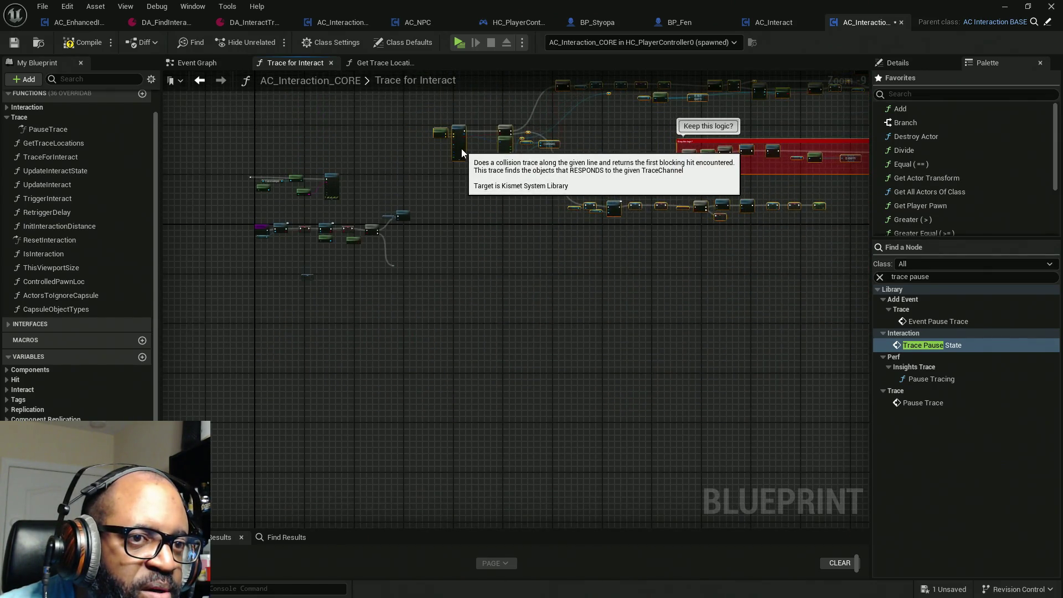
scroll(407, 277, up, 6)
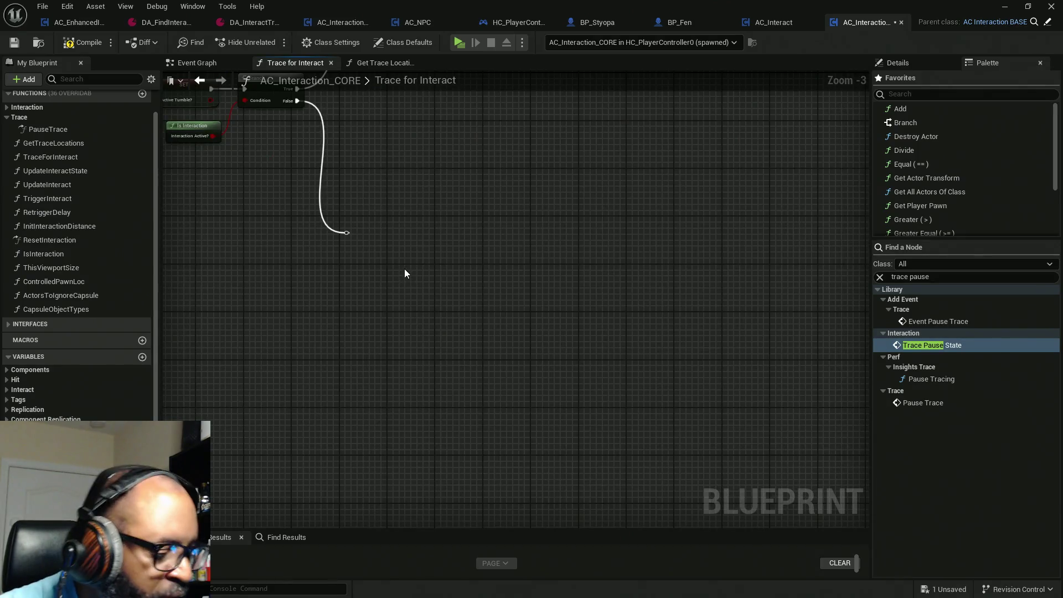
key(ctrl+v)
drag(237, 285, 354, 279)
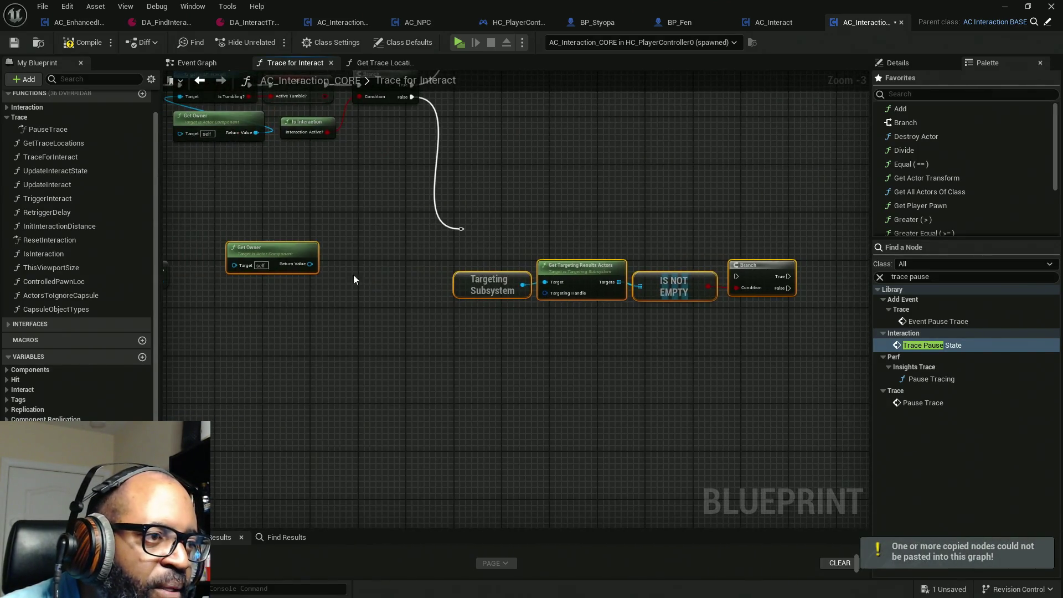
drag(270, 252, 423, 271)
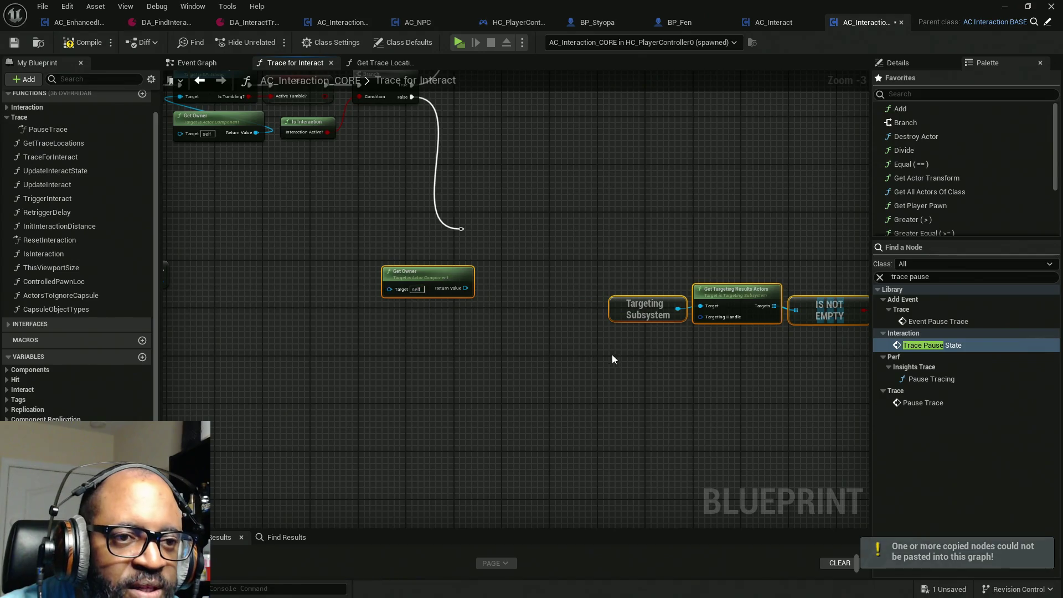
drag(612, 354, 508, 354)
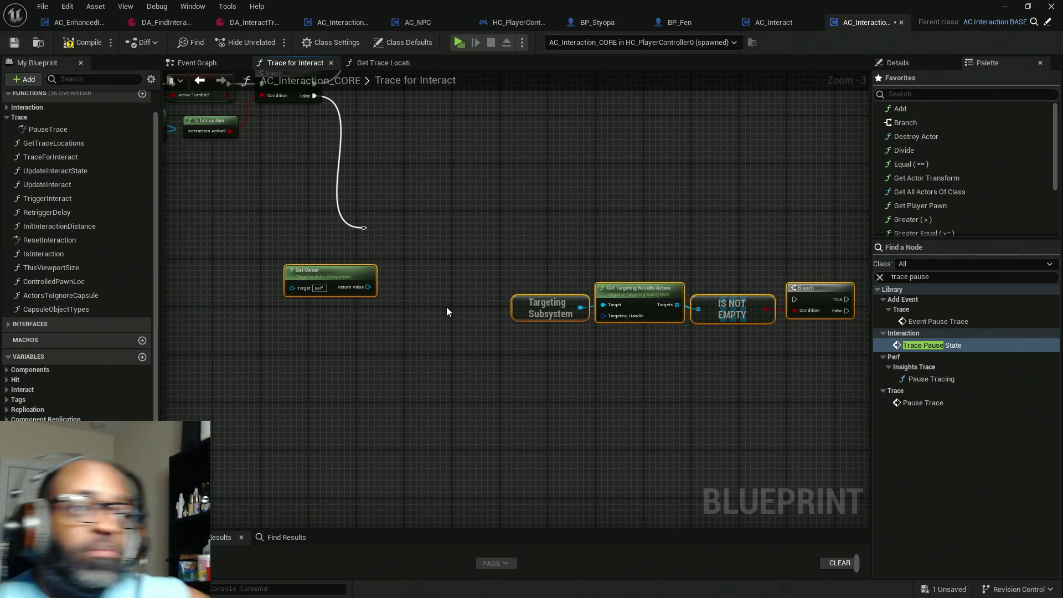
click(198, 68)
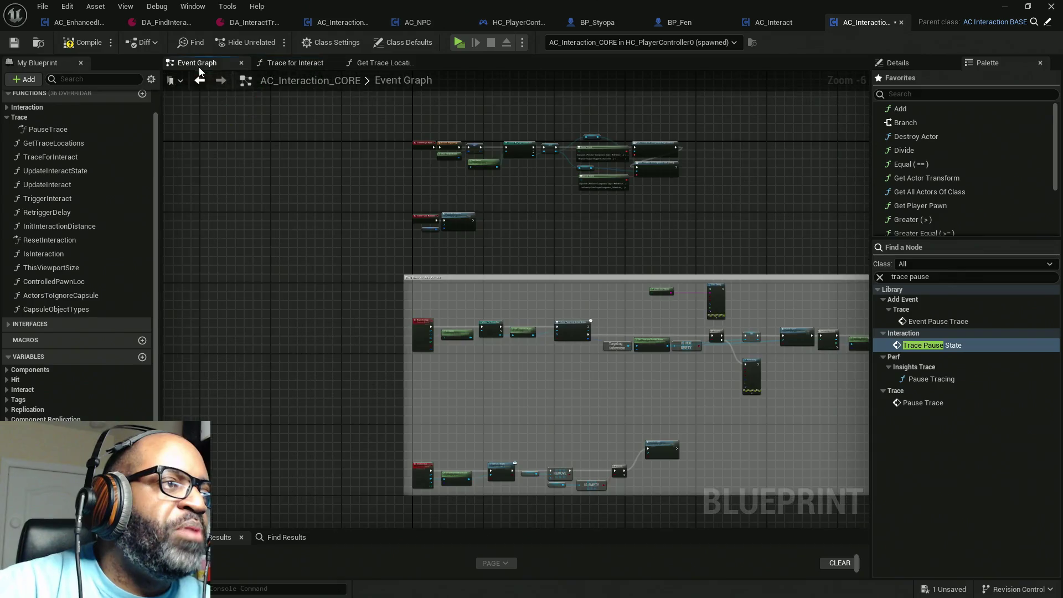
Add a Custom Event node to the Event Graph and begin naming it LineTraceForInteract.
scroll(386, 300, down, 4)
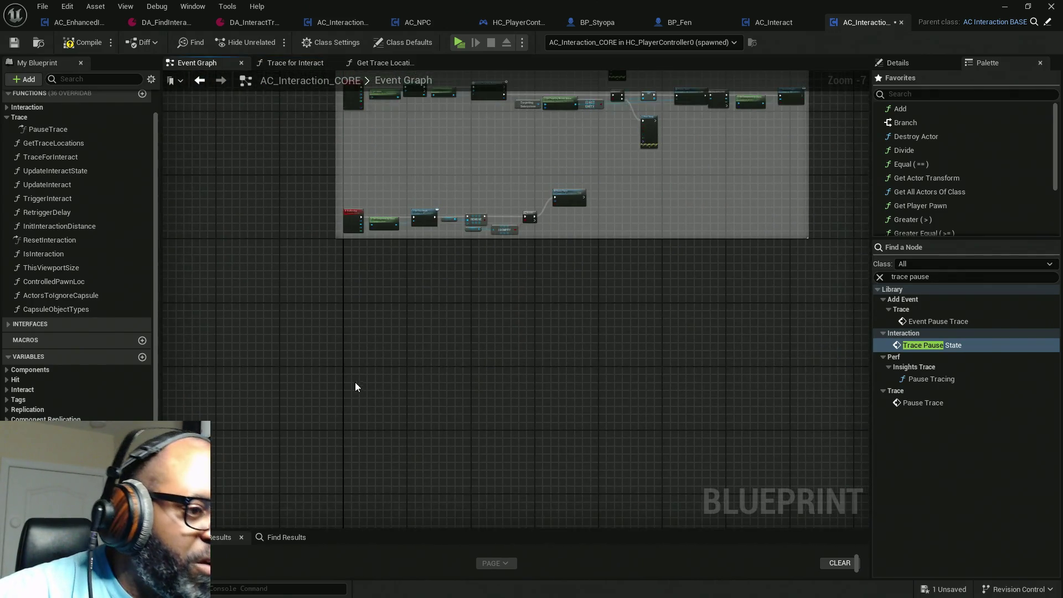
right_click(361, 335)
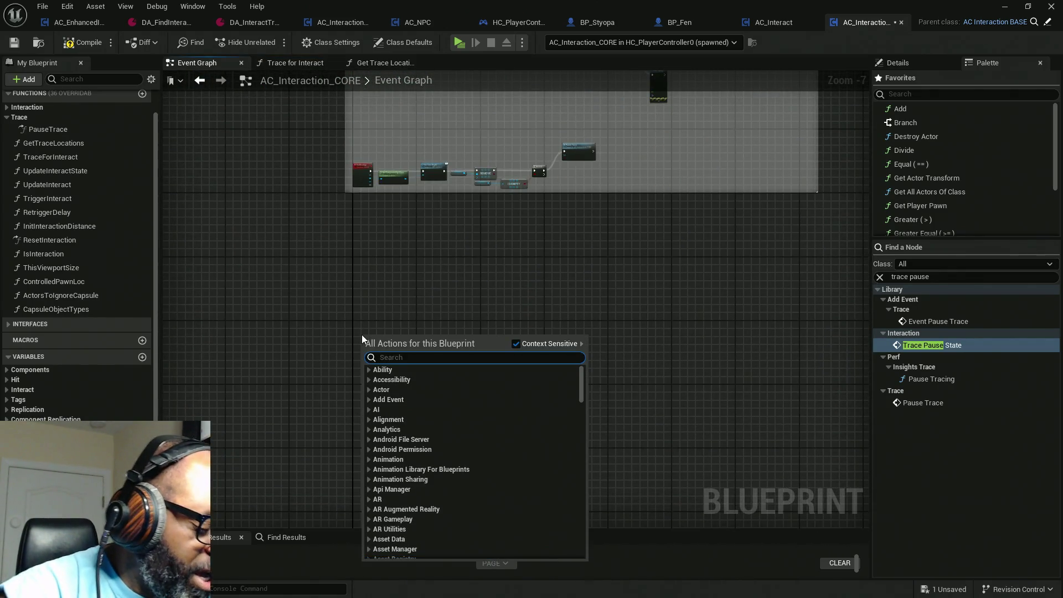
text(custom event)
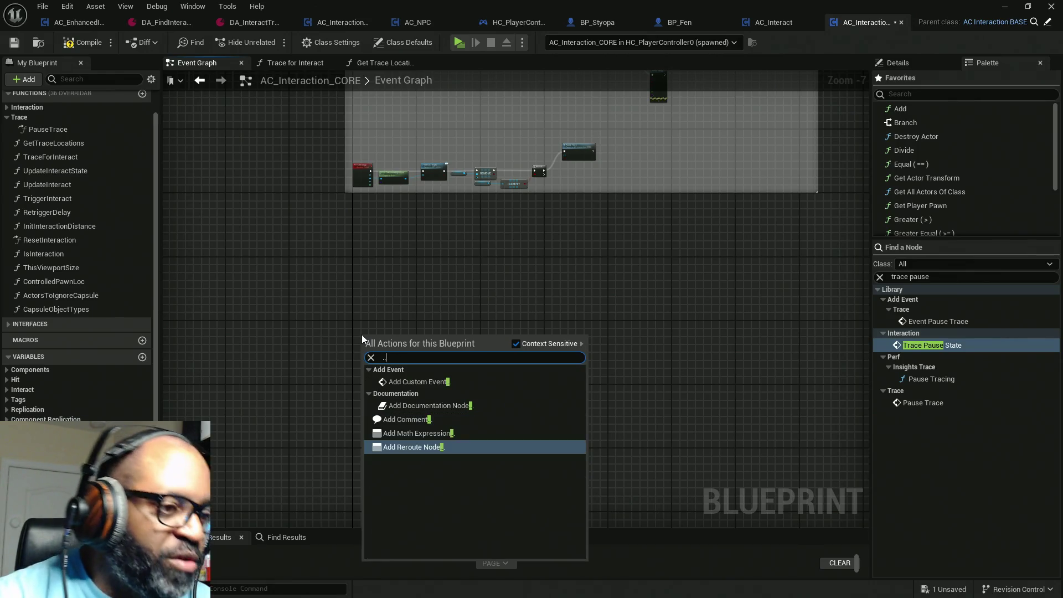
click(424, 383)
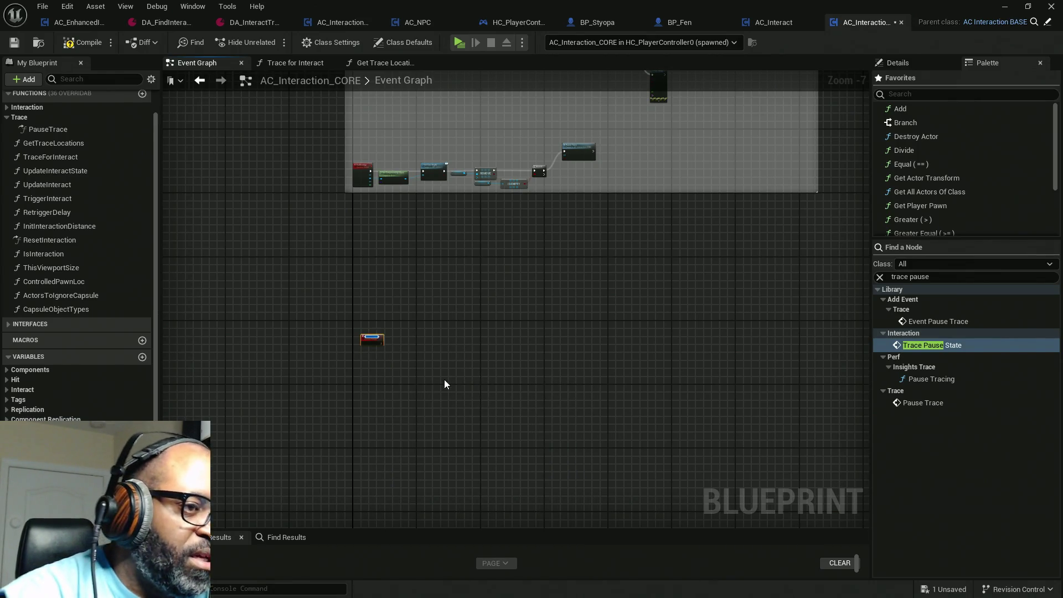
text(Pause)
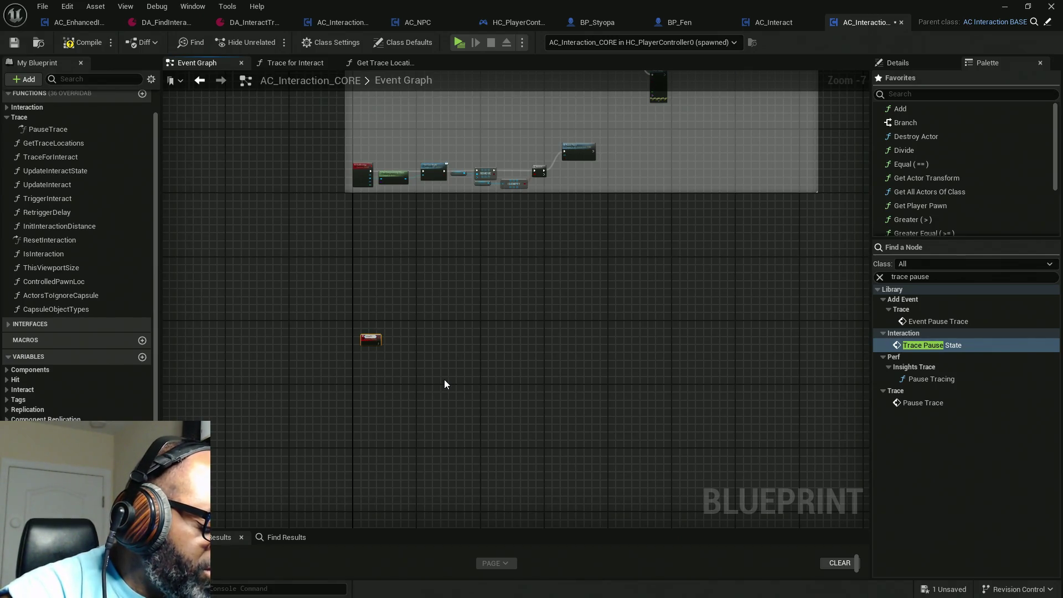
text(ForIn)
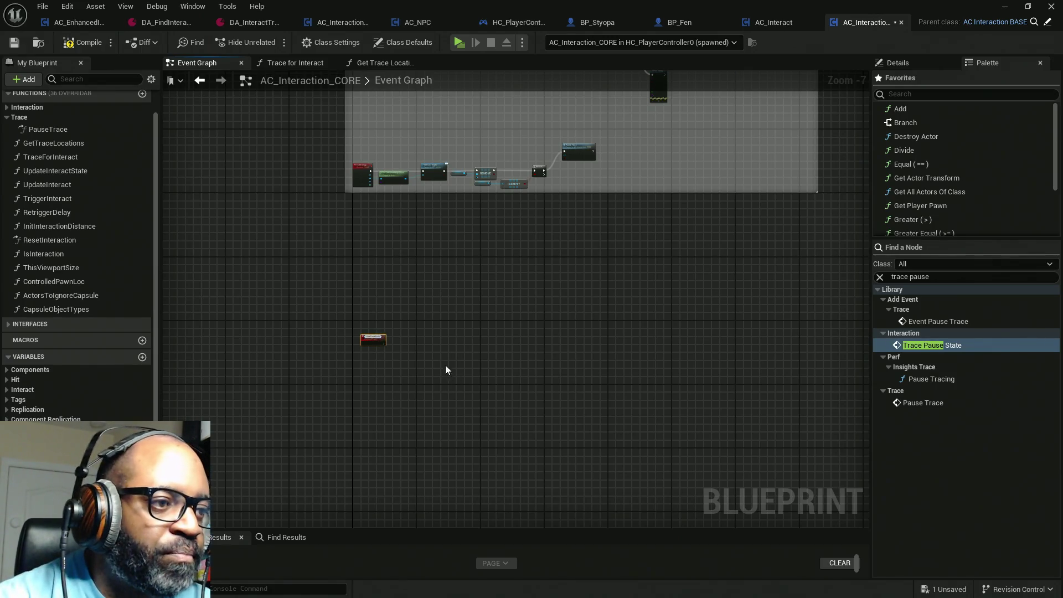
scroll(382, 342, up, 5)
scroll(353, 340, up, 2)
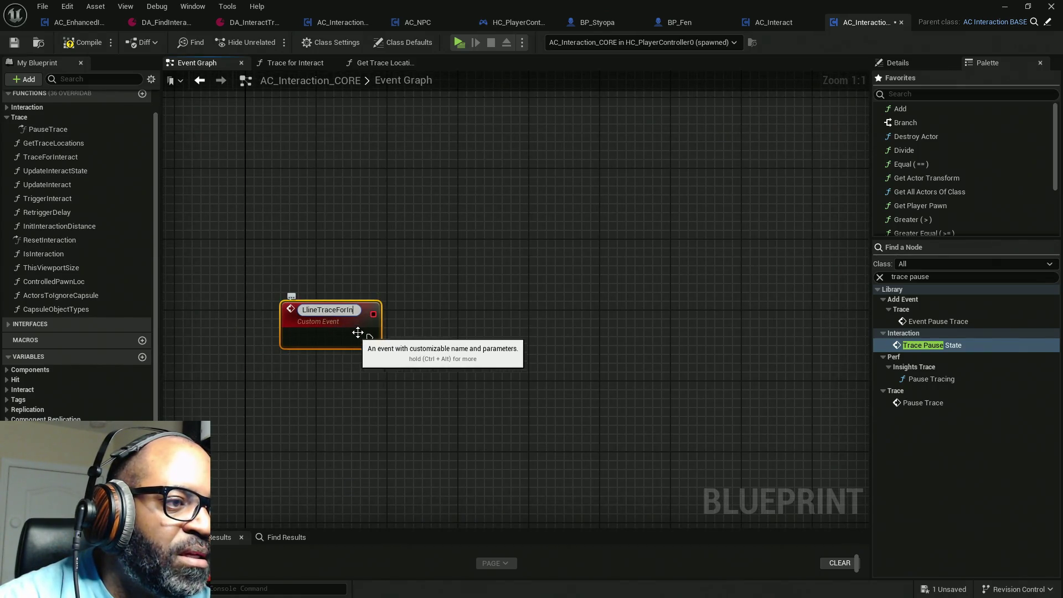
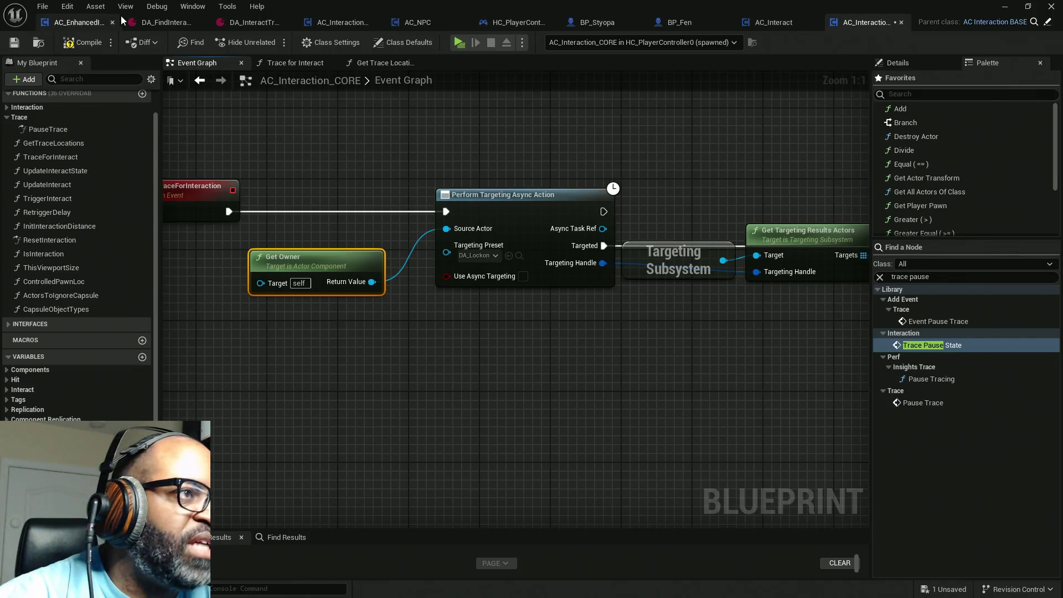
In Trace for Interact, delete the targeting nodes from Get Owner through Branch.
click(305, 64)
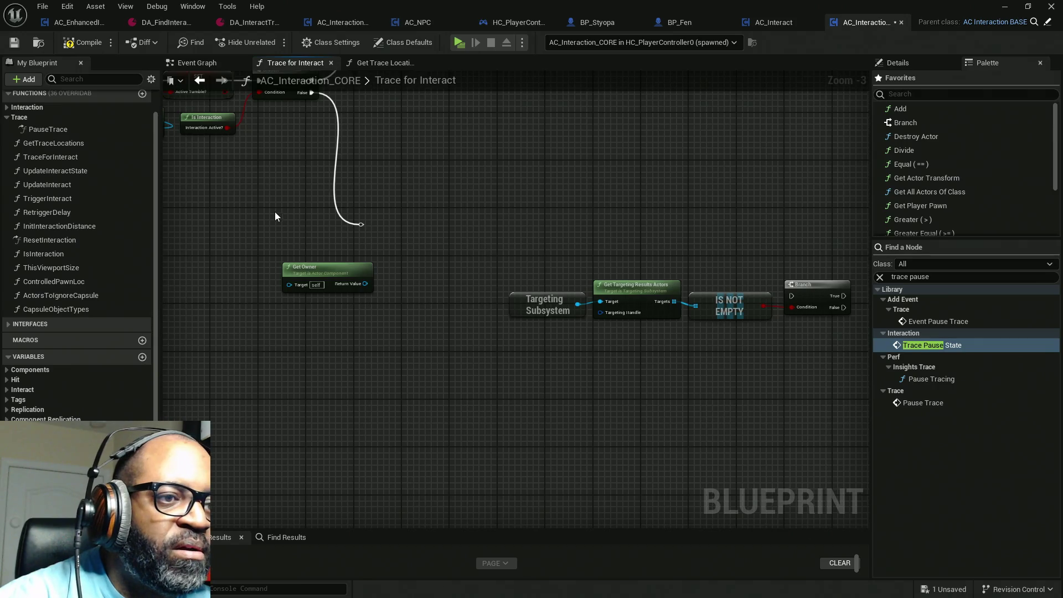
scroll(398, 251, down, 2)
mouse_move(345, 303)
mouse_down()
mouse_move(588, 244)
mouse_move(660, 250)
mouse_up()
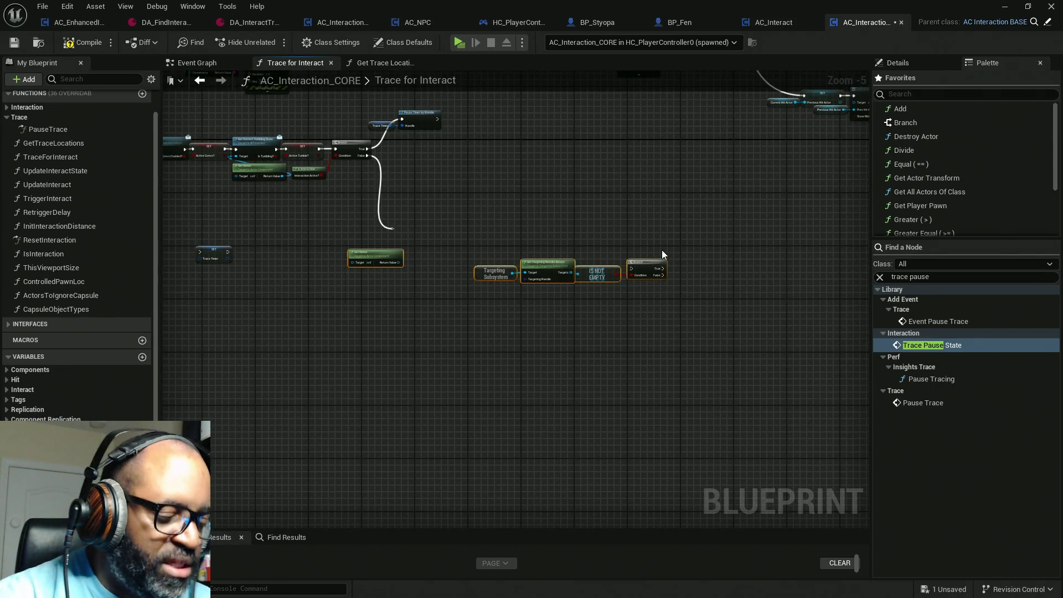
key(Delete)
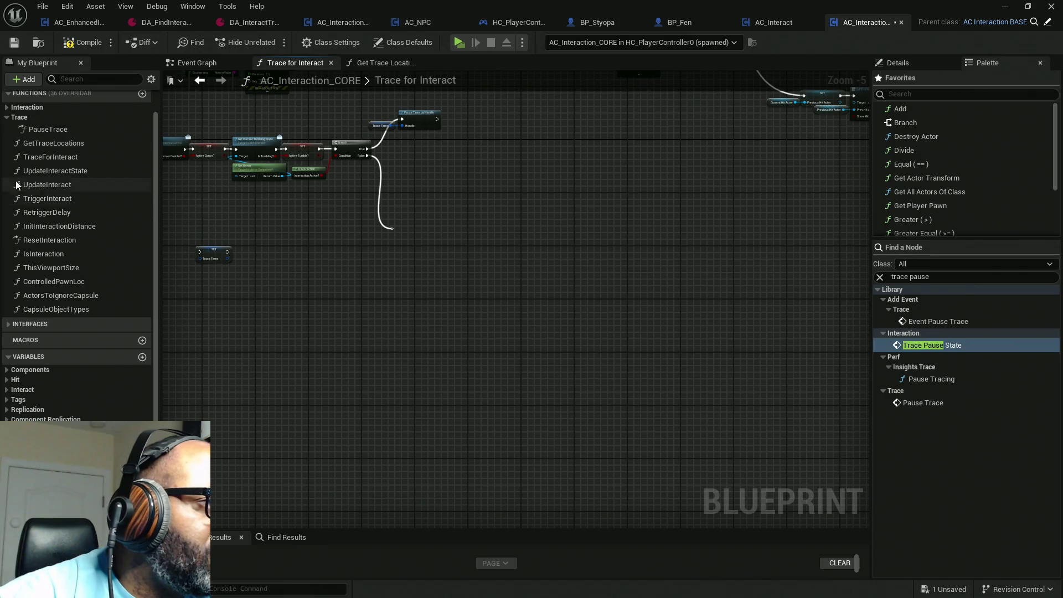
Place a LlineTraceForInteraction call in the function and wire it into the execution flow.
scroll(47, 247, up, 4)
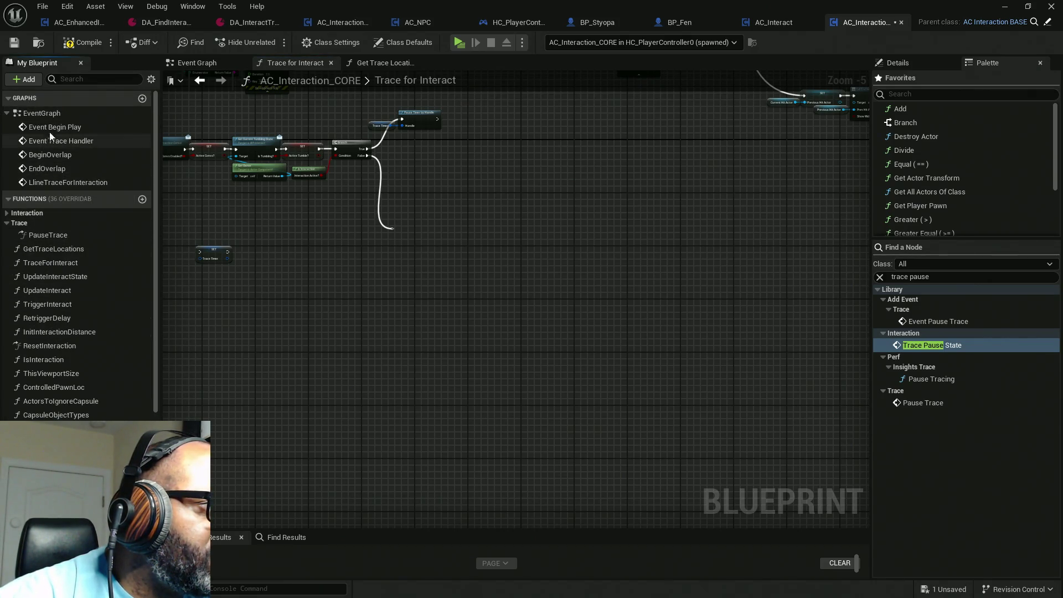
click(49, 183)
mouse_move(49, 185)
mouse_down()
mouse_move(411, 235)
mouse_move(364, 217)
mouse_up()
scroll(411, 235, up, 5)
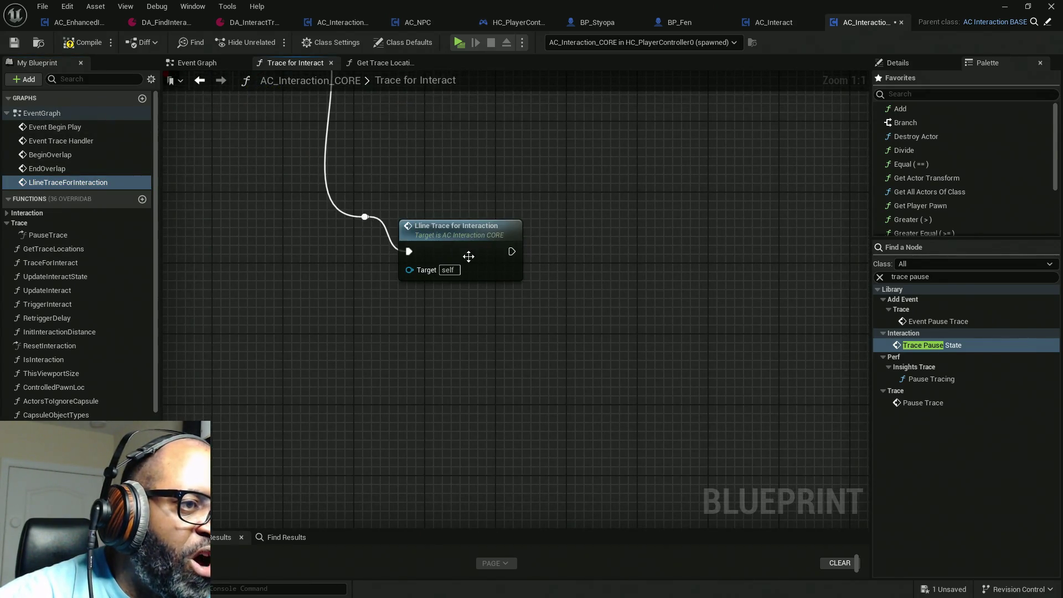
drag(405, 246, 413, 220)
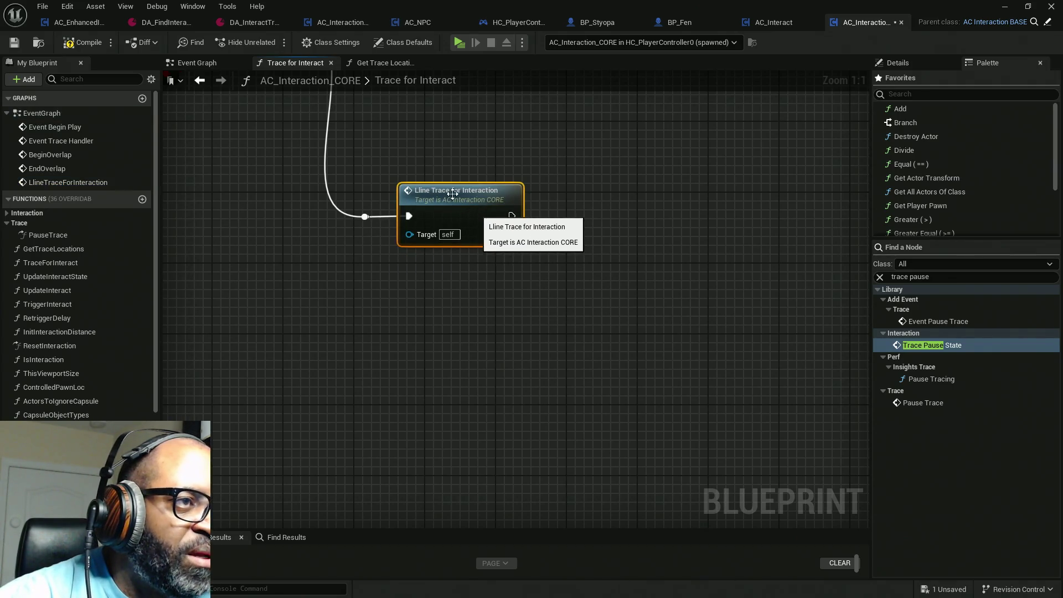
click(200, 62)
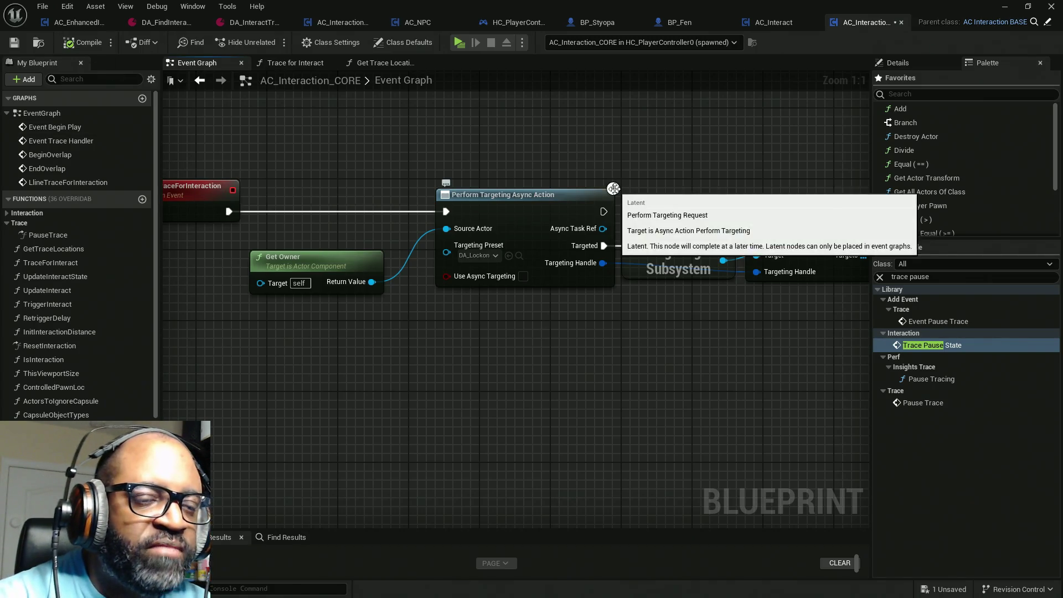
Save the blueprint and set Perform Targeting Async Action's Targeting Preset to DA_InteractTrace.
key(ctrl+s)
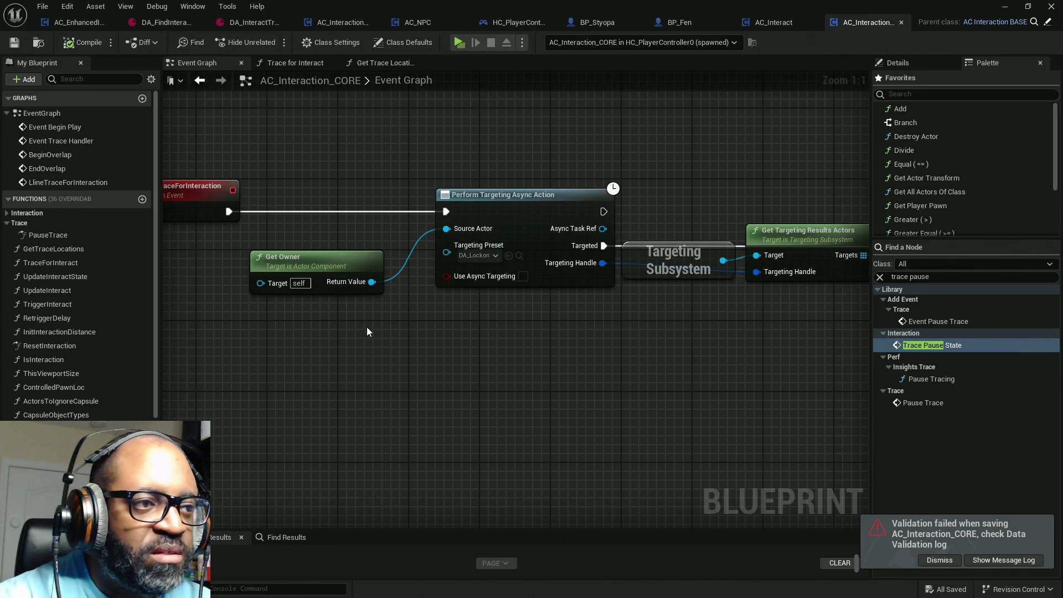
drag(364, 335, 468, 325)
click(604, 197)
click(255, 21)
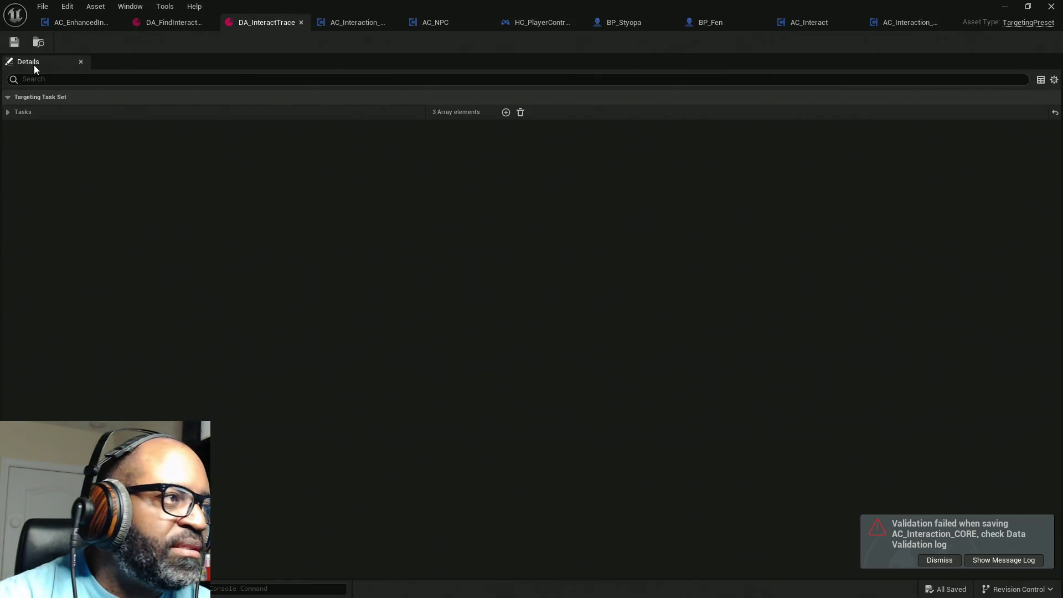
click(902, 22)
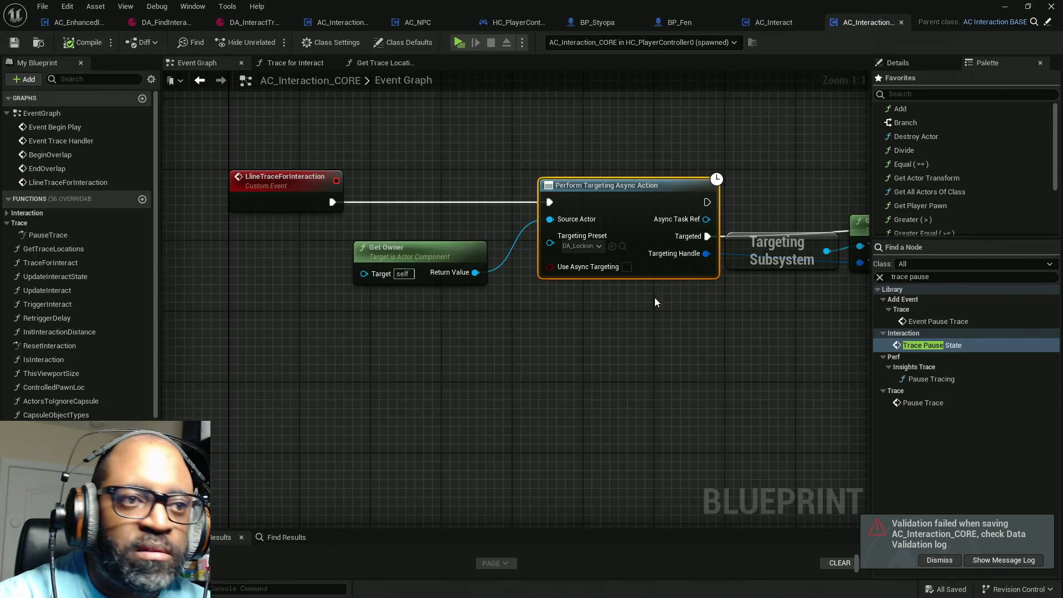
click(611, 246)
Move Get Owner left under the event and shift the Perform Targeting through Branch nodes right.
click(437, 248)
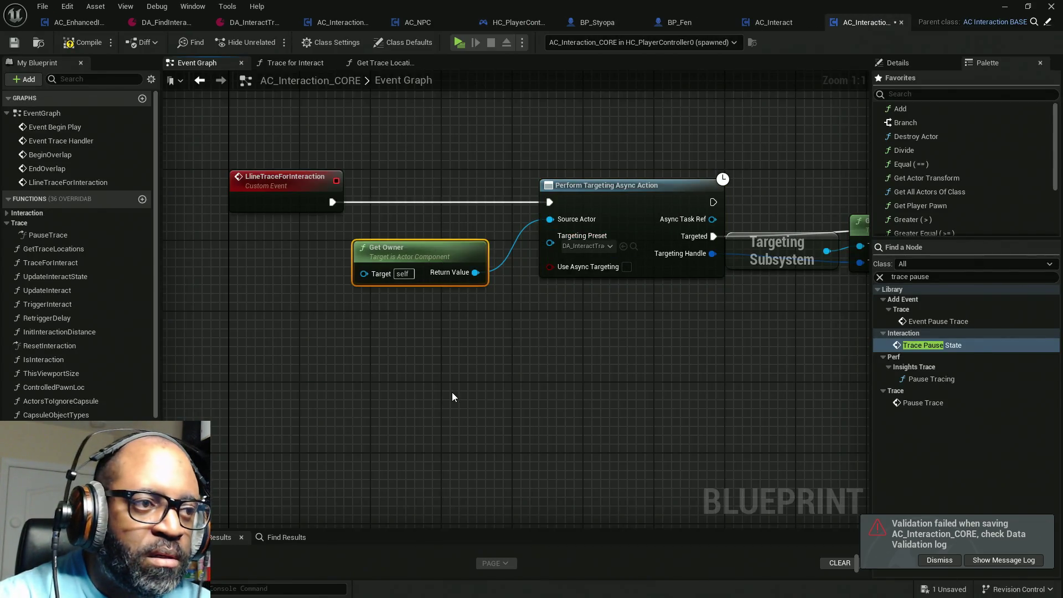
drag(419, 277, 273, 277)
scroll(565, 296, down, 2)
scroll(584, 313, down, 2)
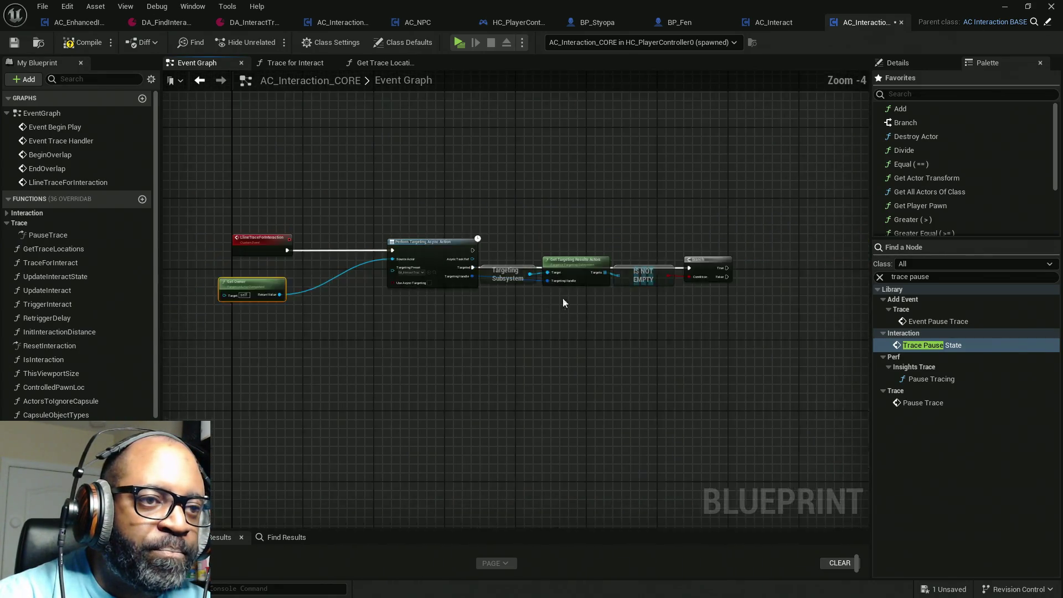
drag(710, 228, 437, 301)
drag(437, 254, 517, 251)
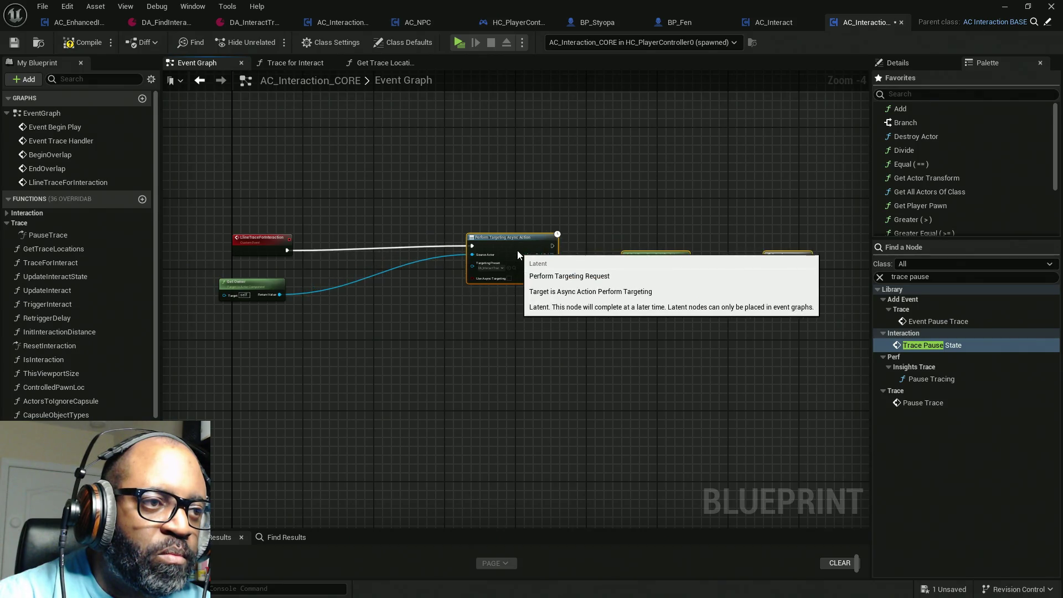
scroll(287, 299, up, 4)
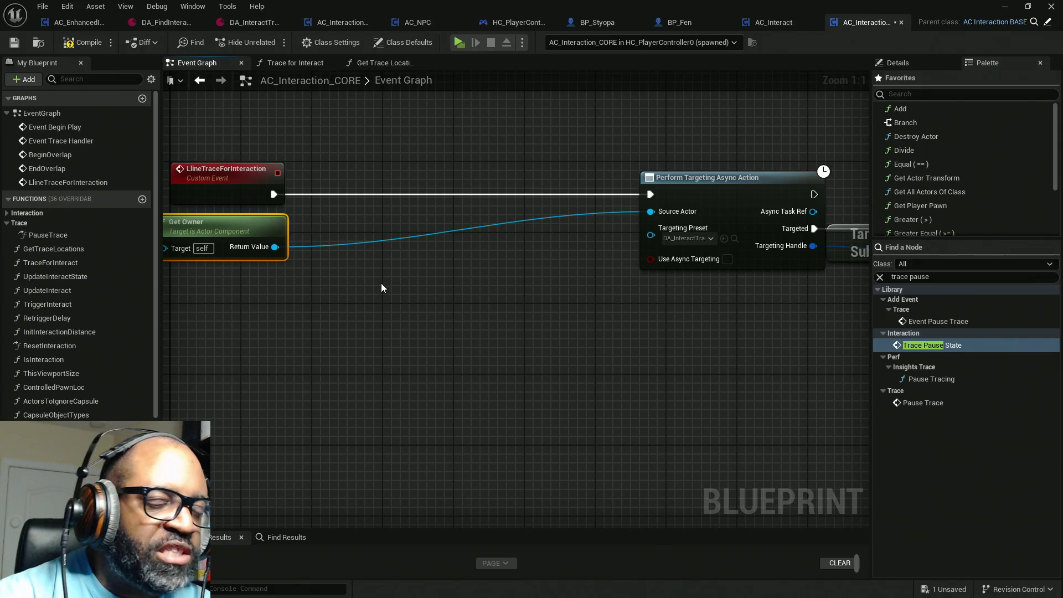
drag(402, 296, 509, 312)
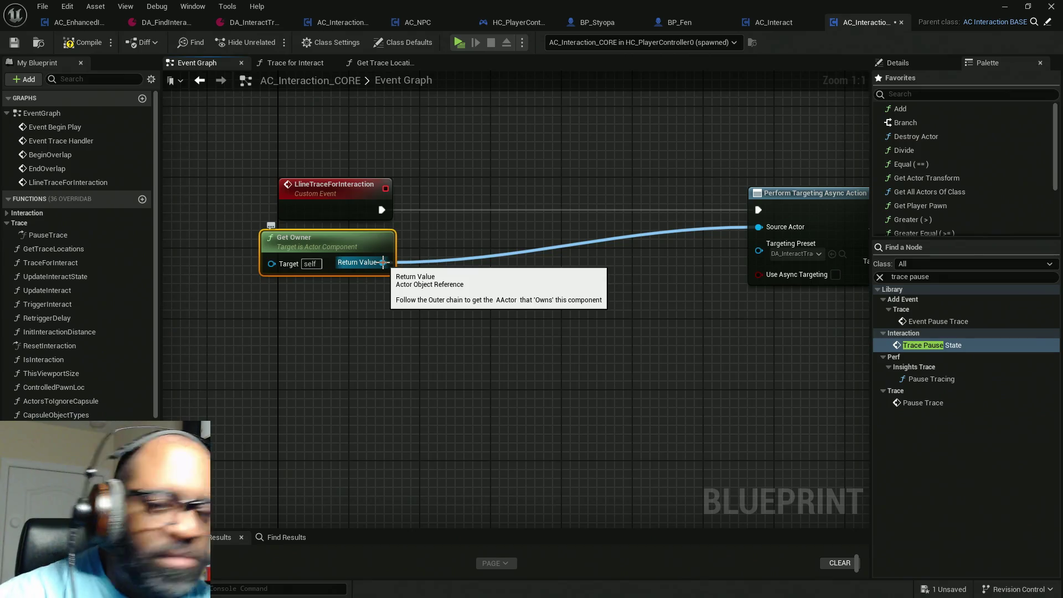
Add a Cast To Controller node off Get Owner's Return Value.
drag(383, 263, 433, 296)
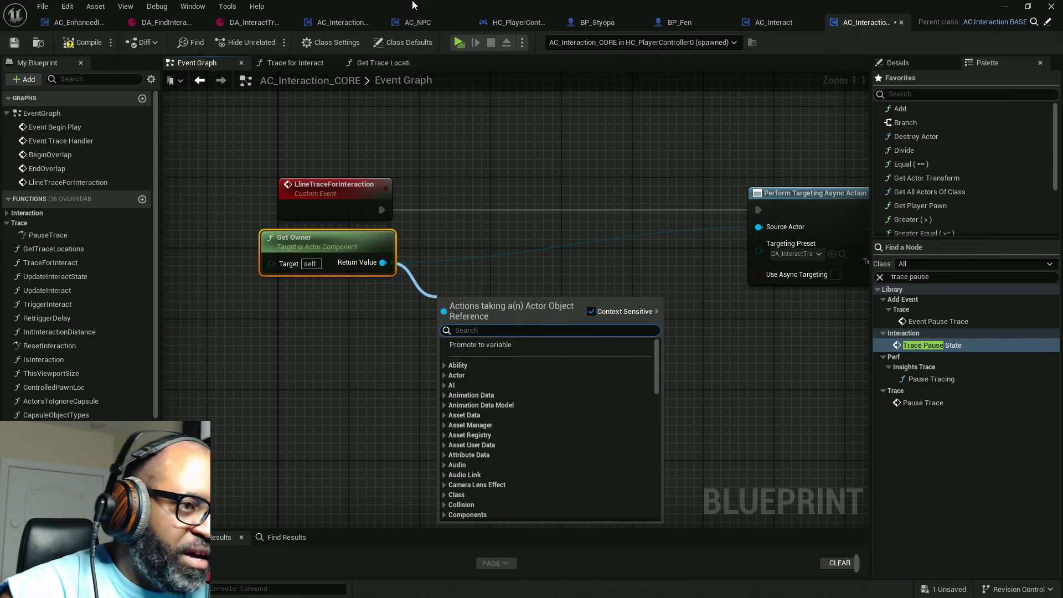
text(castto)
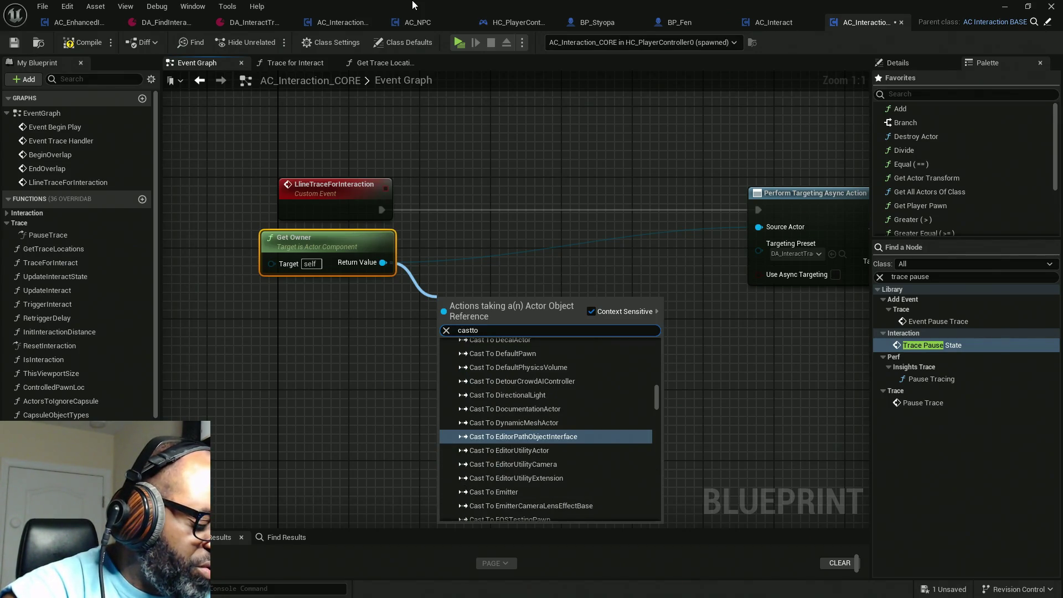
text(control)
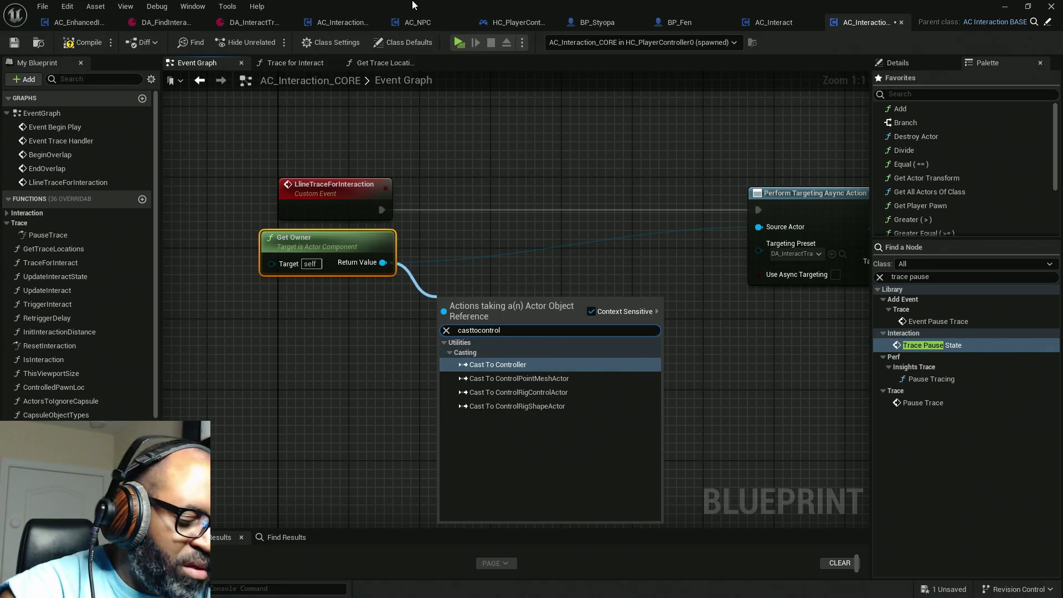
key(Return)
drag(526, 349, 577, 369)
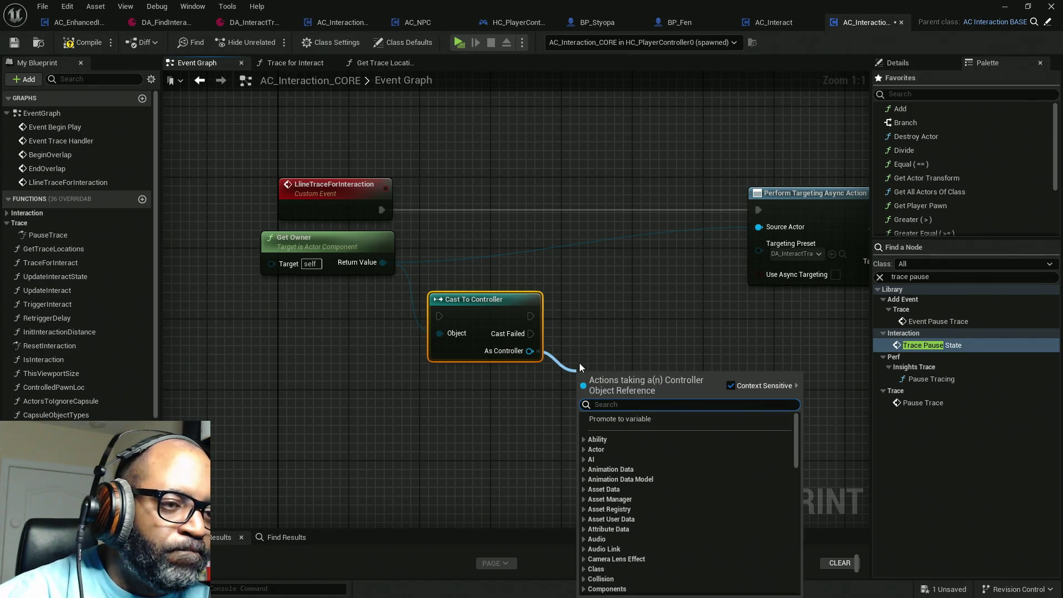
text(get)
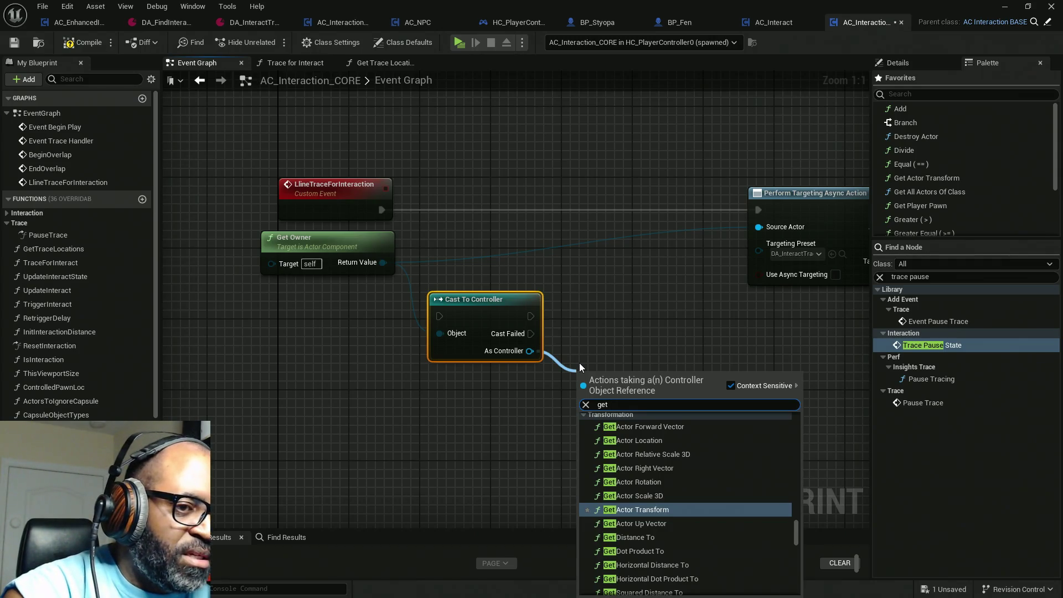
Delete both the Get Owner and Cast To Controller nodes.
mouse_move(611, 256)
mouse_down()
mouse_move(304, 375)
mouse_move(438, 367)
mouse_up()
drag(530, 351, 563, 387)
mouse_move(536, 428)
mouse_down()
mouse_move(453, 313)
mouse_move(353, 257)
mouse_up()
key(Delete)
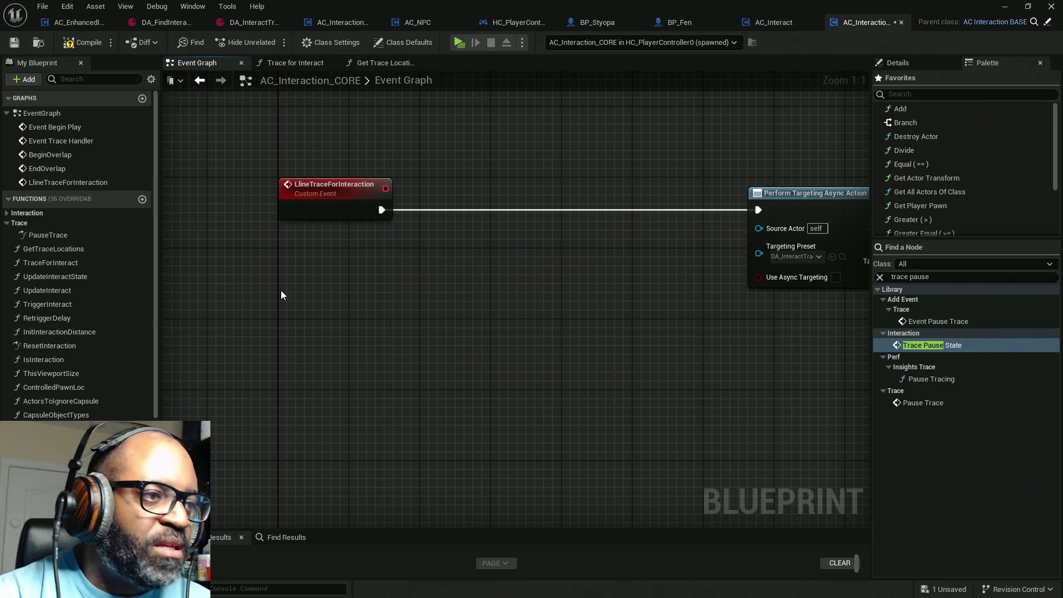
Add a Get Player Controller node to the Event Graph.
right_click(280, 290)
text(get player)
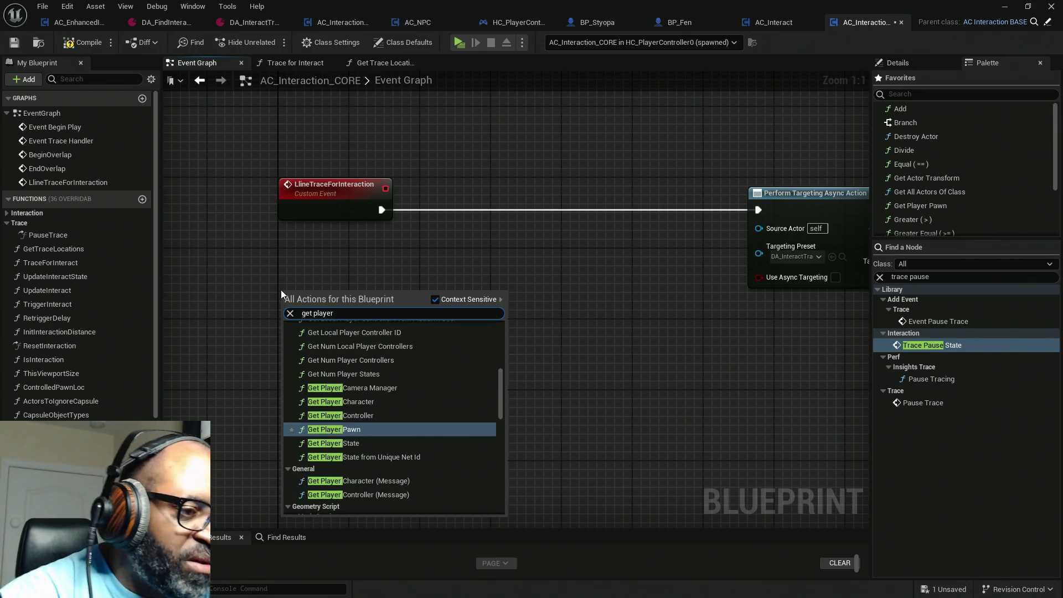
key(Up)
key(Return)
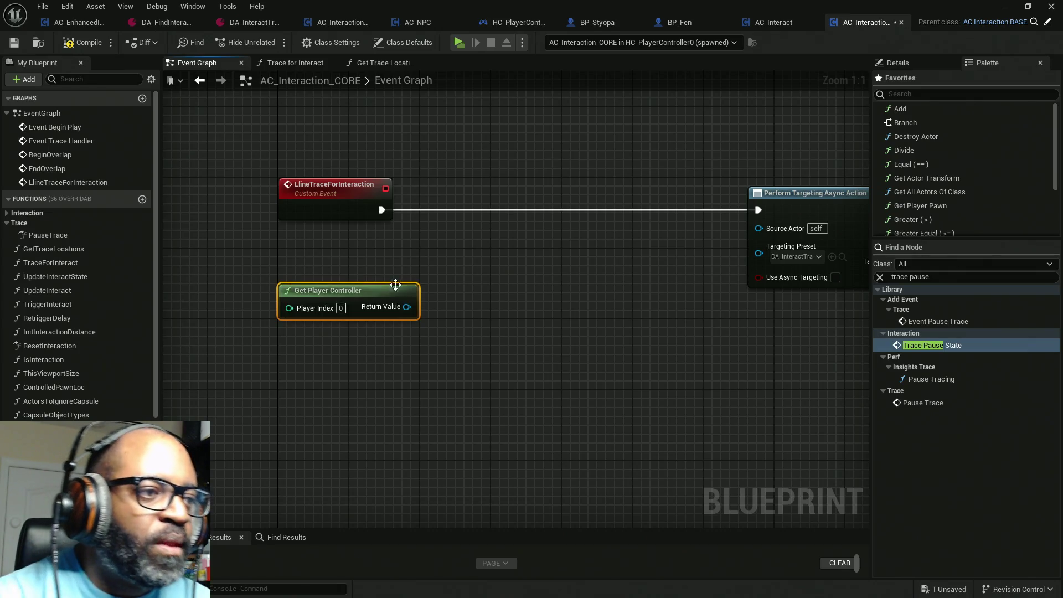
Add Get Controlled Pawn from the controller's Return Value and move both nodes up-left beside the event.
drag(408, 306, 447, 279)
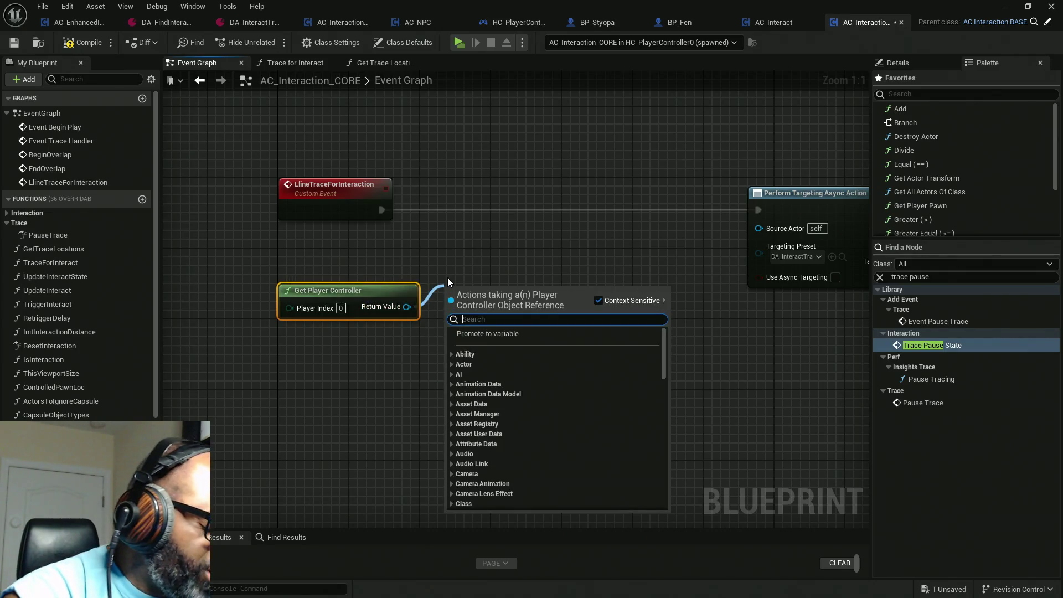
text(gget controll)
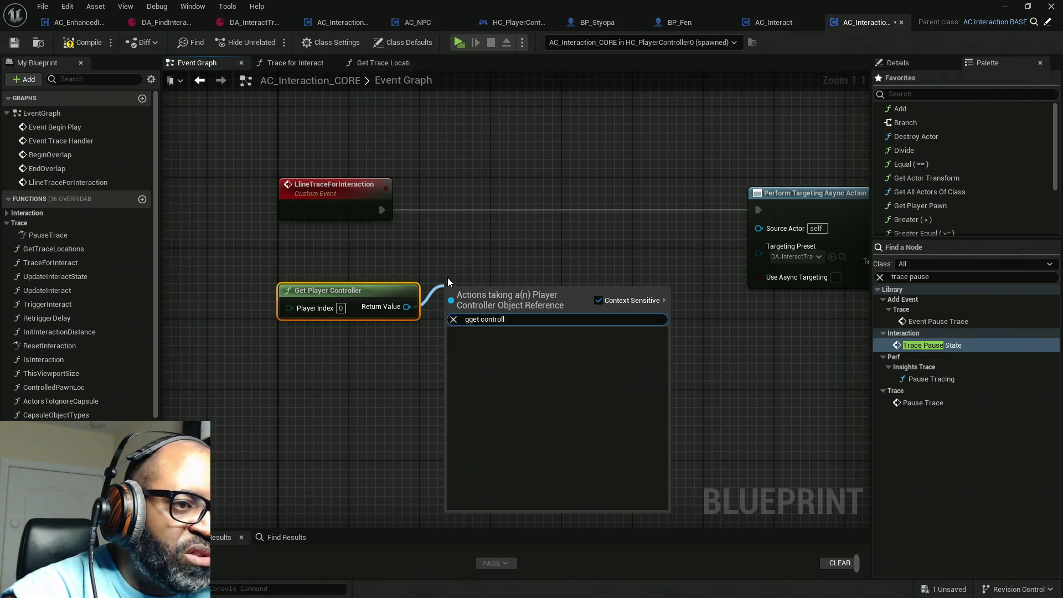
key(Home)
key(Delete)
key(End)
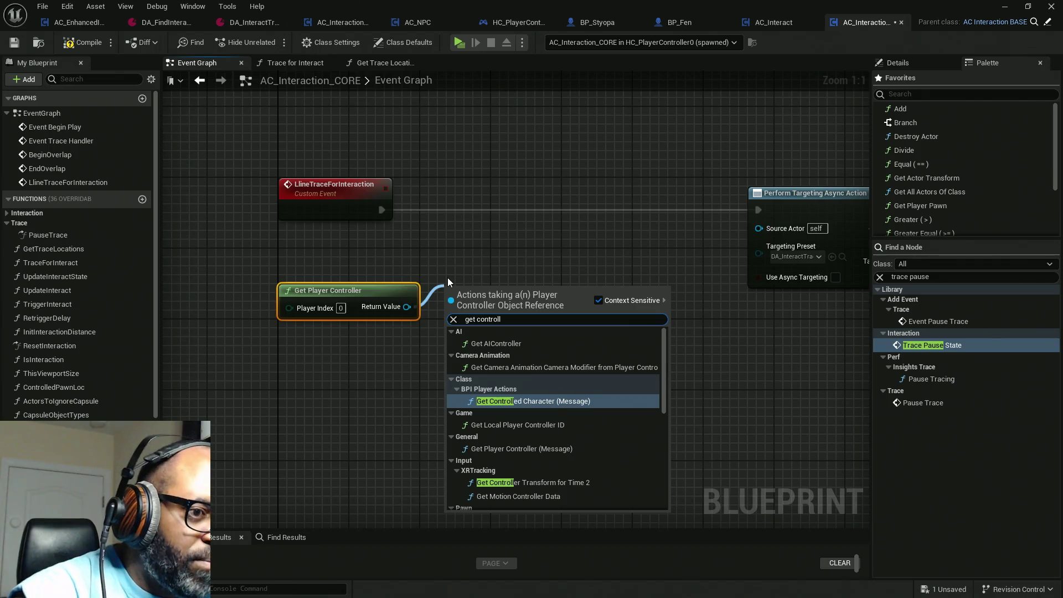
text(ed pawn)
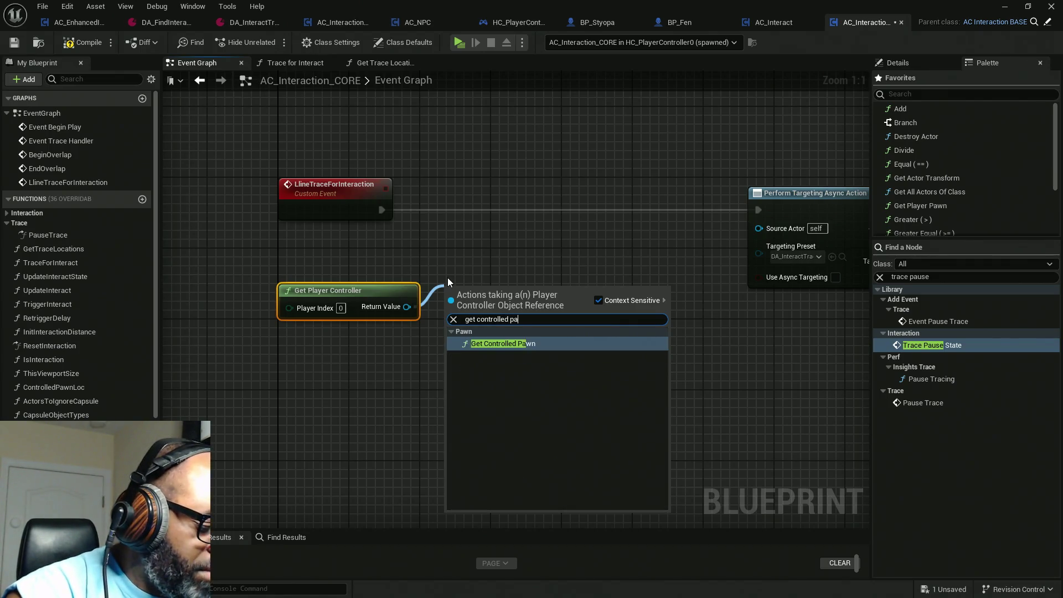
key(Return)
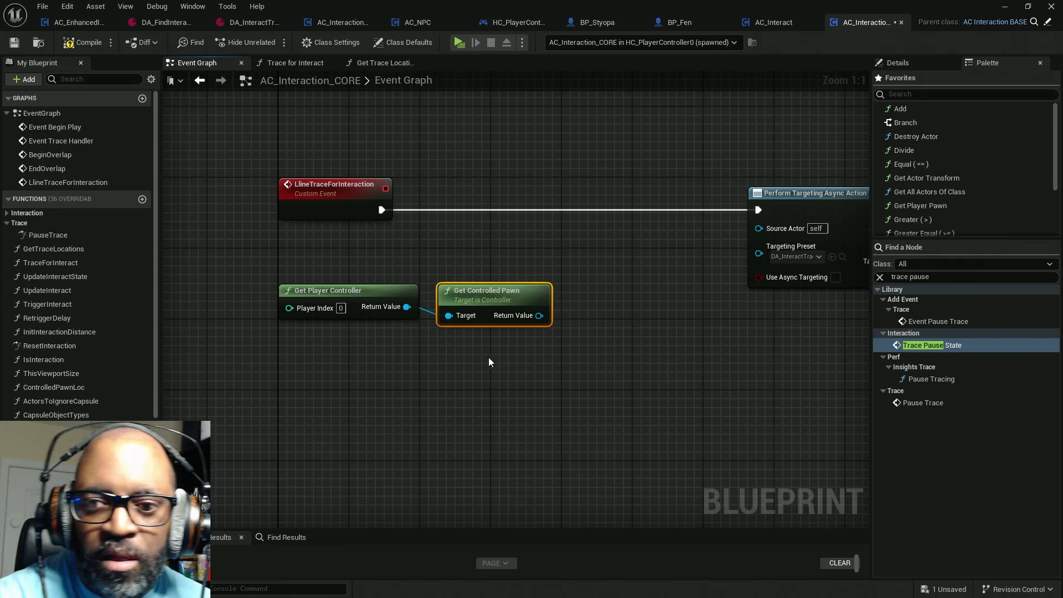
drag(481, 361, 389, 310)
mouse_move(595, 279)
mouse_down()
mouse_move(360, 300)
mouse_move(436, 257)
mouse_up()
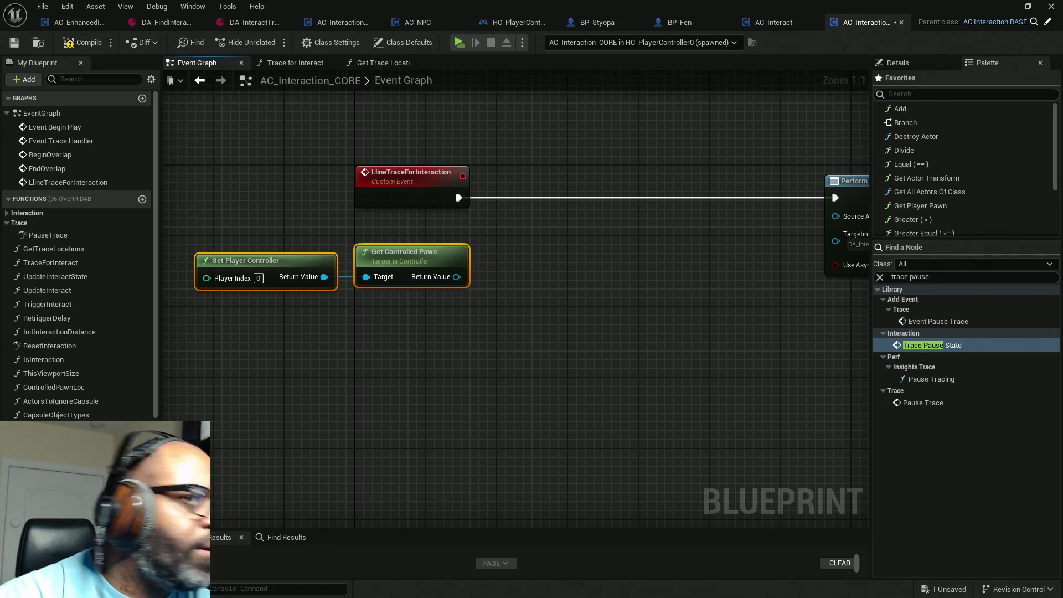
key(alt+Tab)
drag(617, 102, 618, 3)
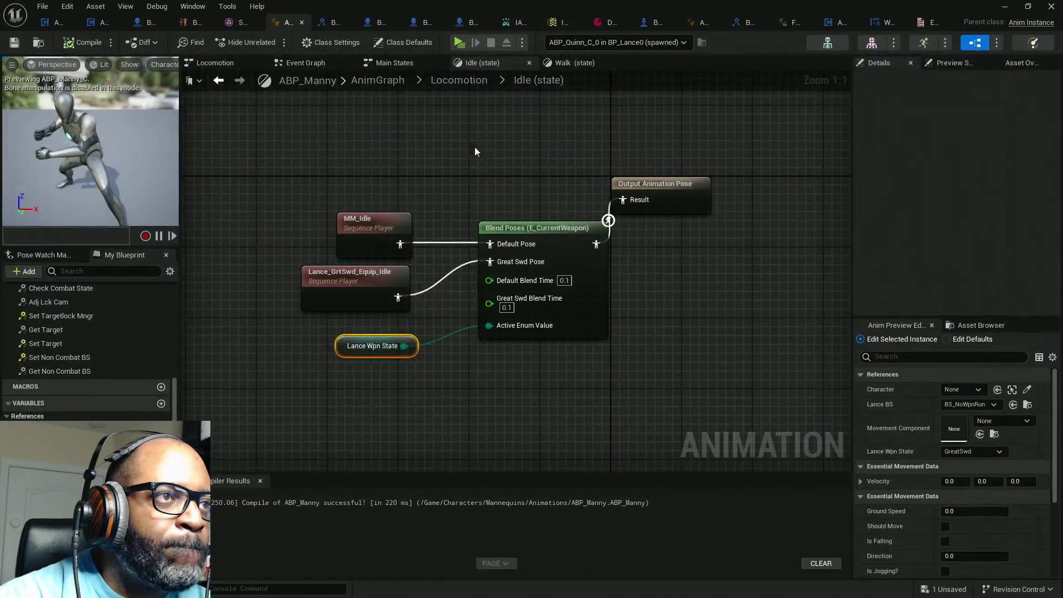
click(424, 22)
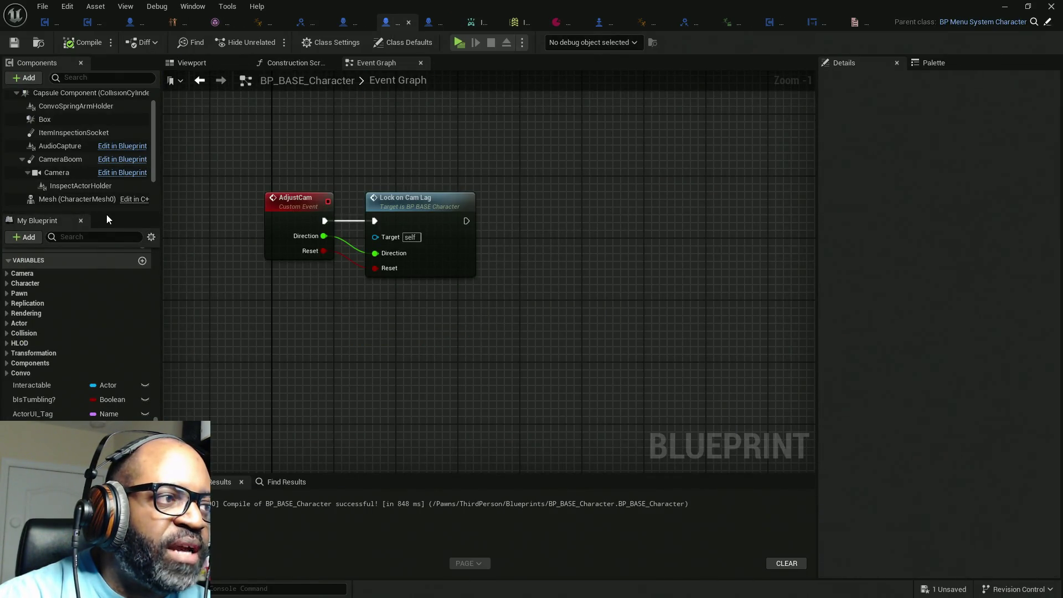
mouse_move(106, 214)
mouse_down()
mouse_move(100, 308)
mouse_move(104, 290)
mouse_up()
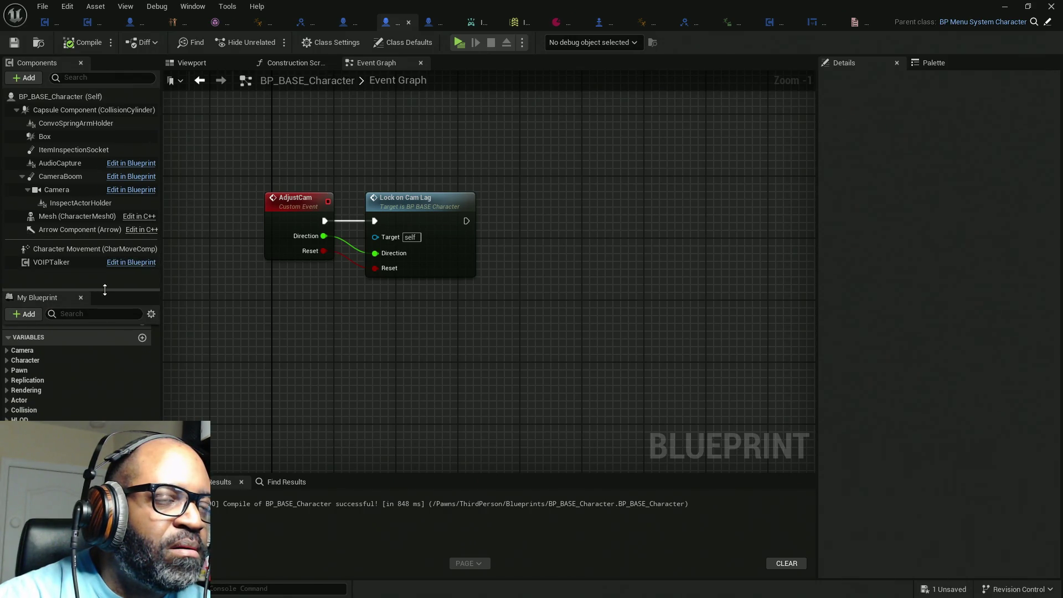
click(350, 26)
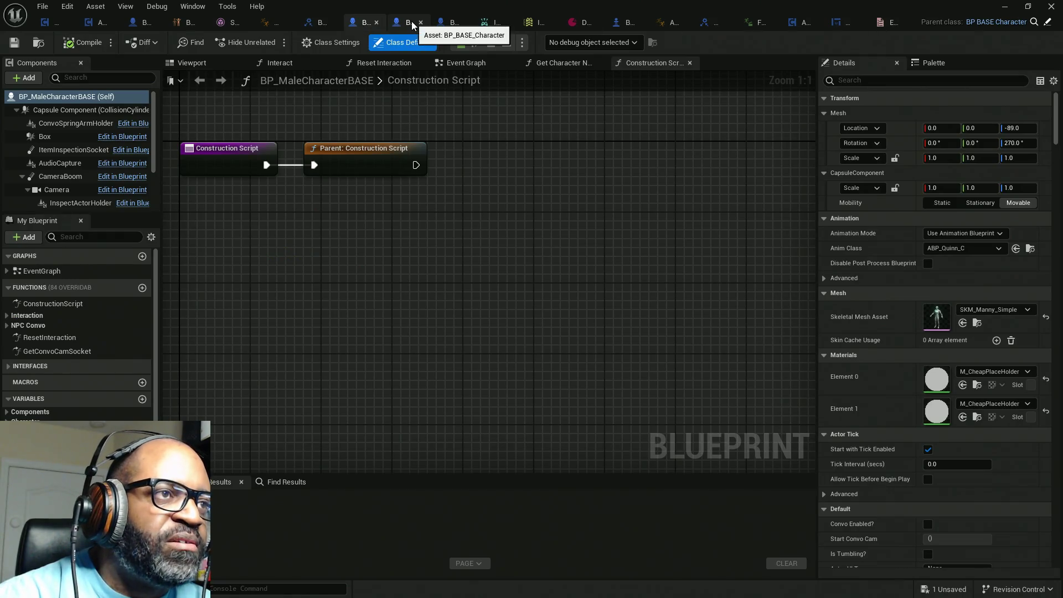
click(412, 23)
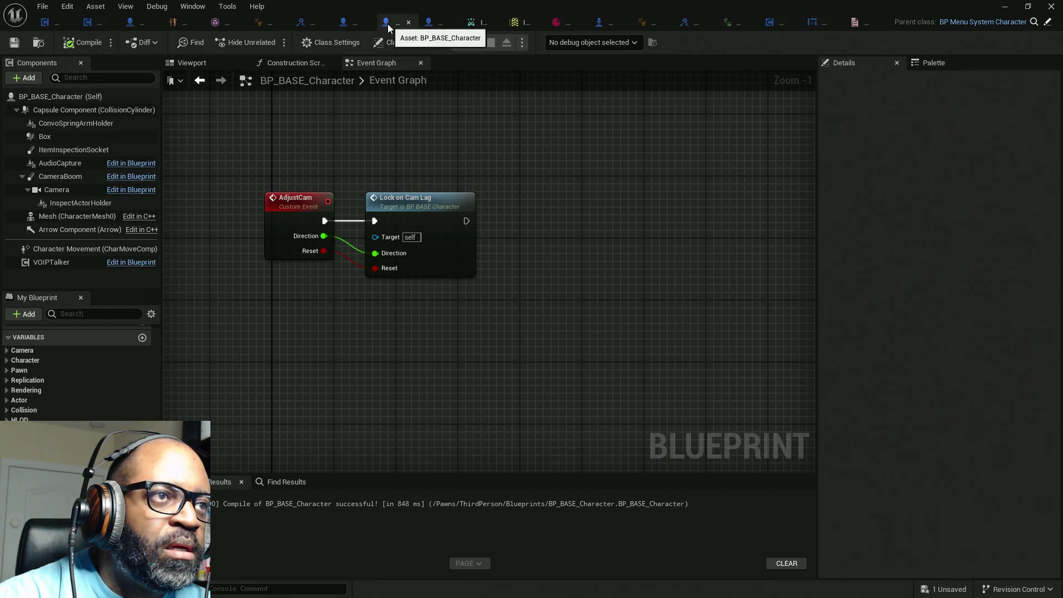
key(alt+Tab)
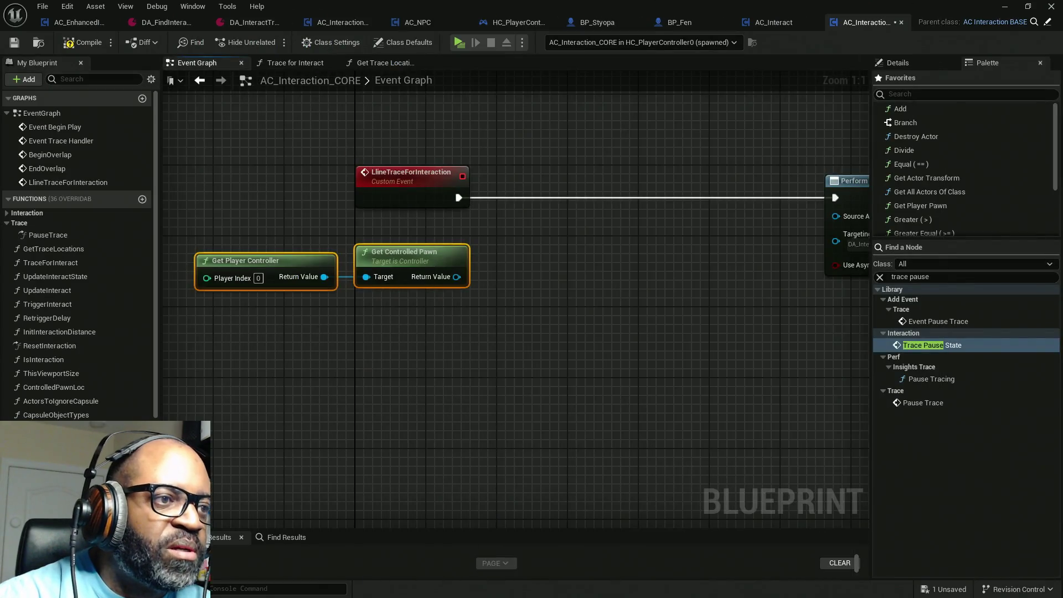
Place a Cast To BP_BASE_Character node found by searching 'castto BP_Base'.
drag(456, 277, 520, 273)
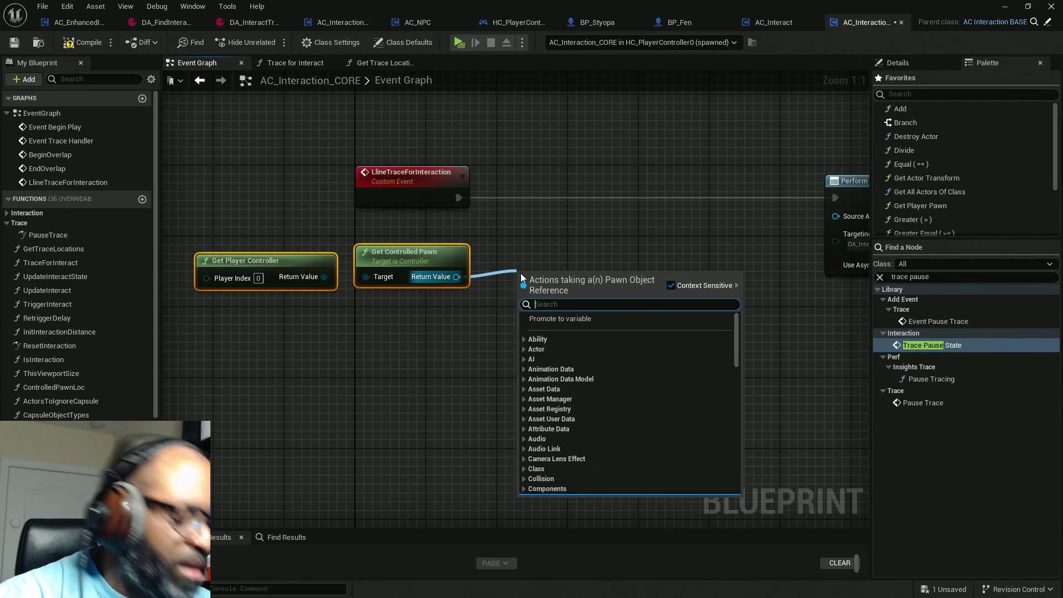
text(castto)
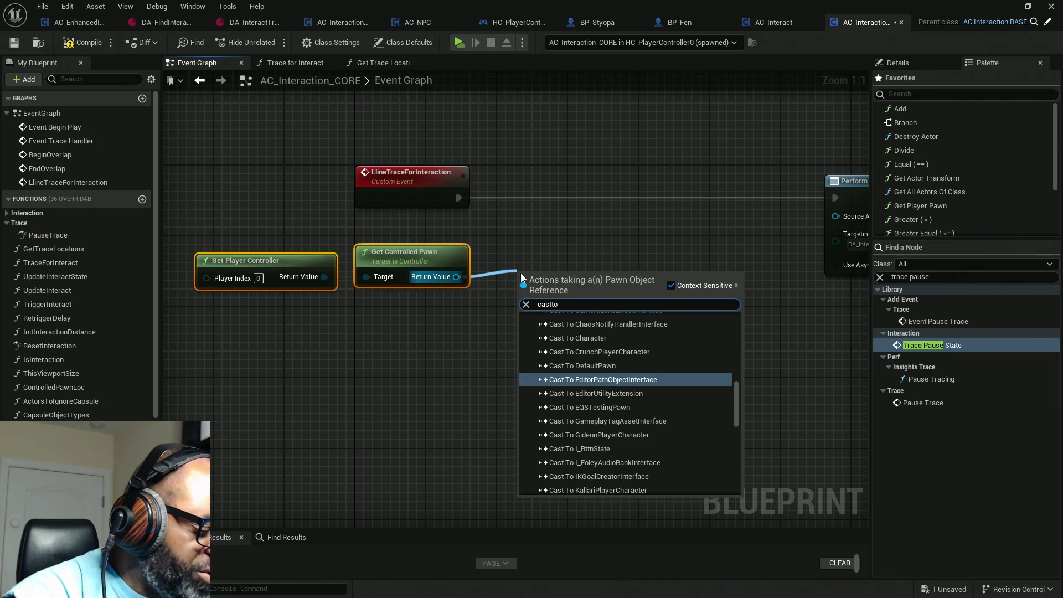
text( BP_Base)
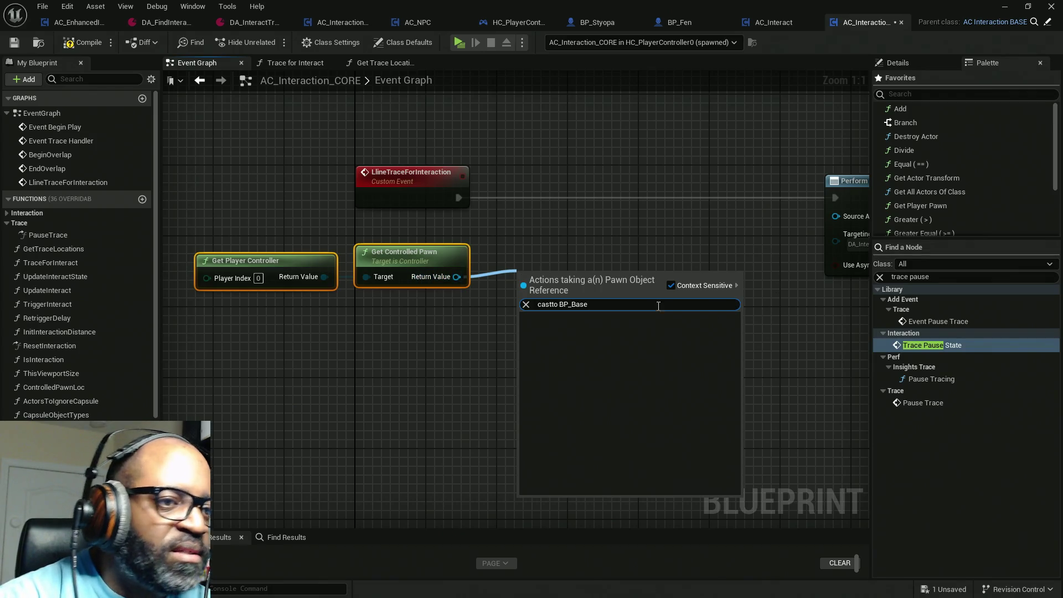
key(ctrl+shift+Left)
key(ctrl+shift+Left)
key(ctrl+c)
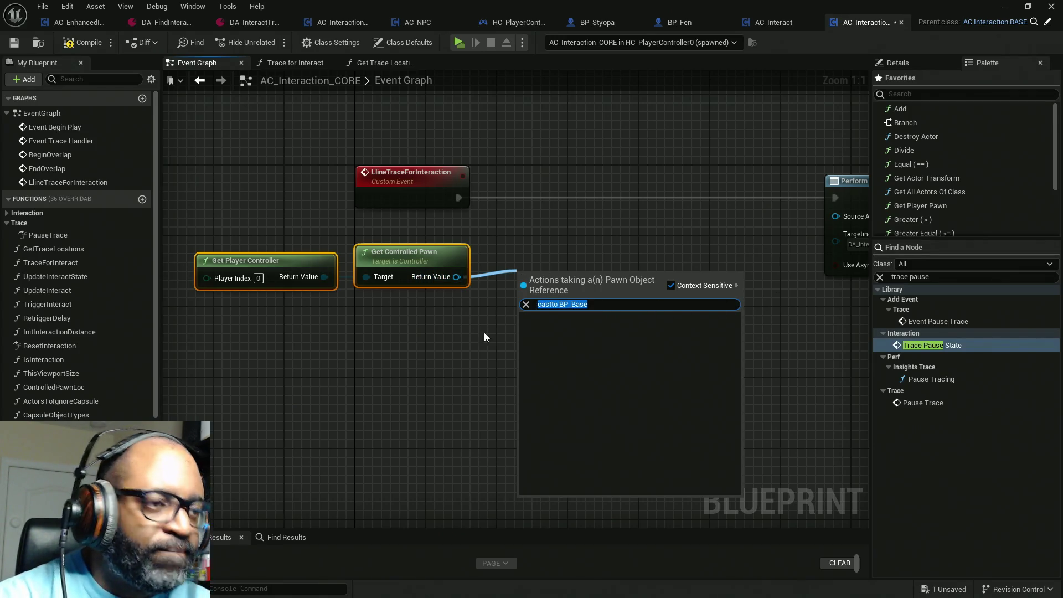
click(1030, 277)
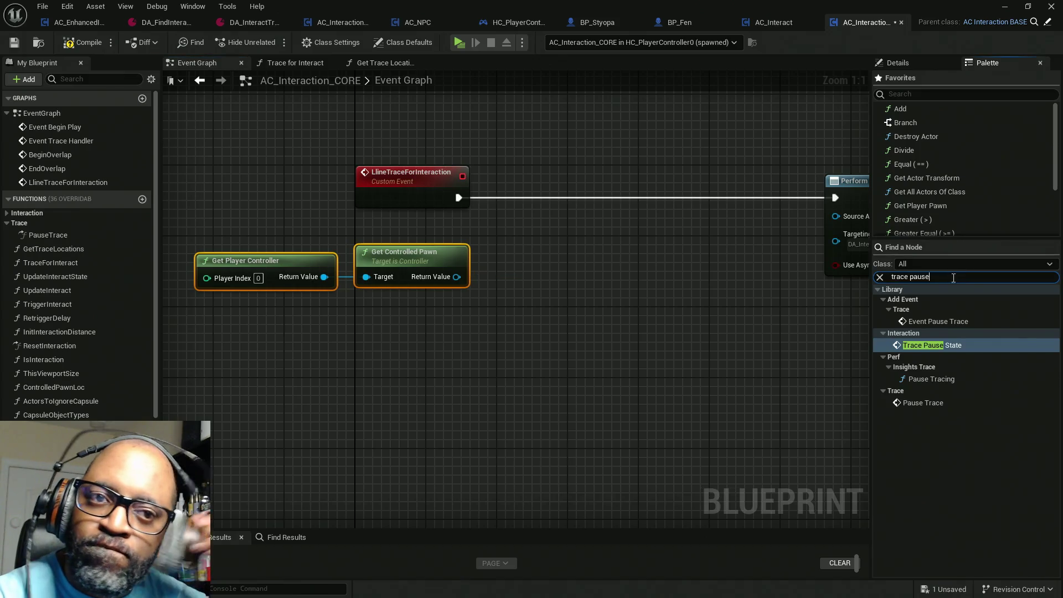
key(ctrl+v)
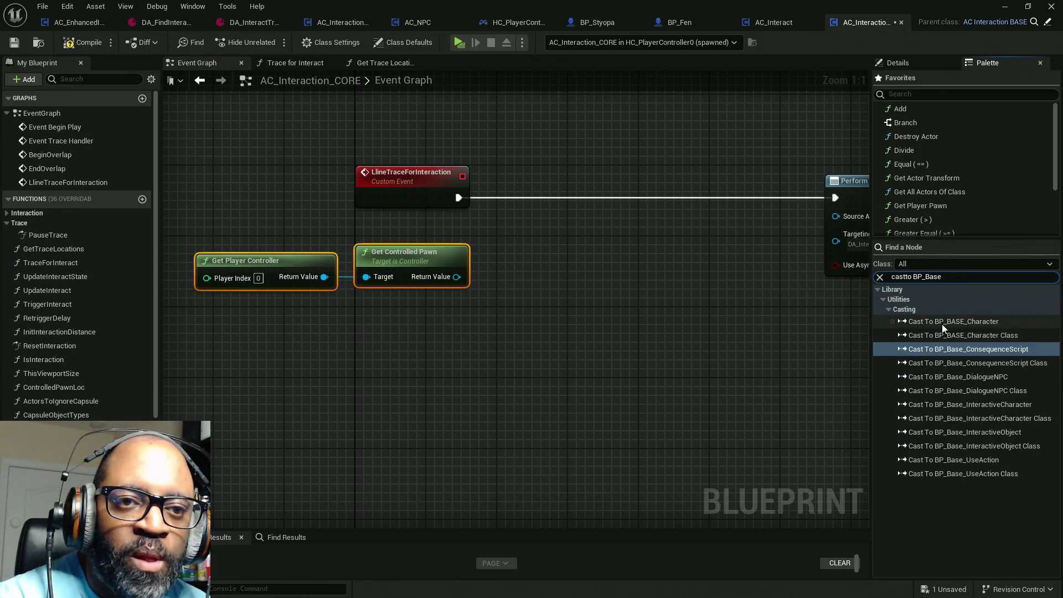
drag(971, 326, 536, 258)
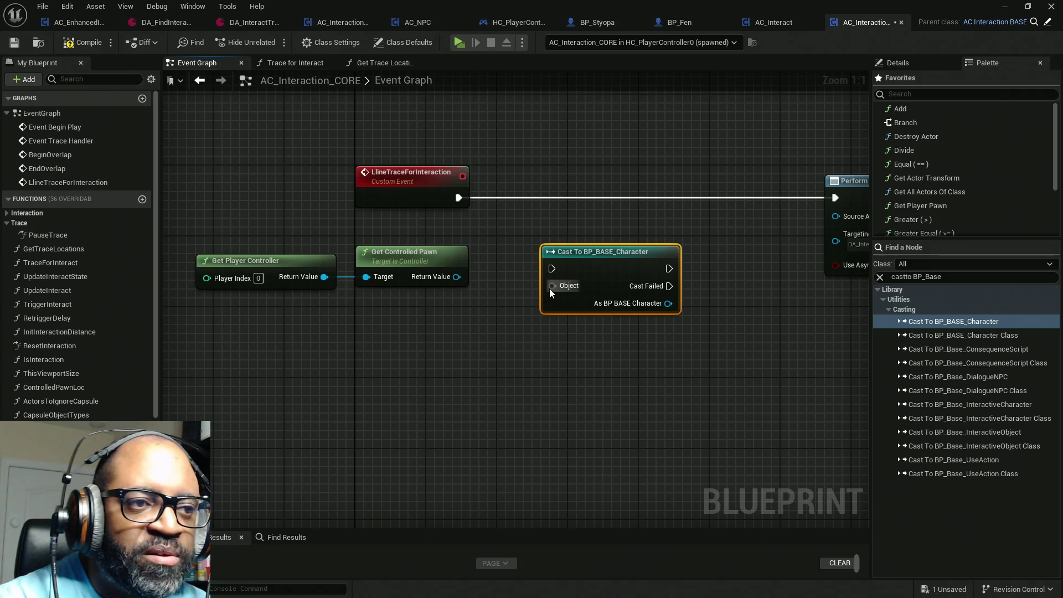
Wire Get Controlled Pawn into the cast's Object and the trace event's exec into the cast.
drag(551, 285, 435, 277)
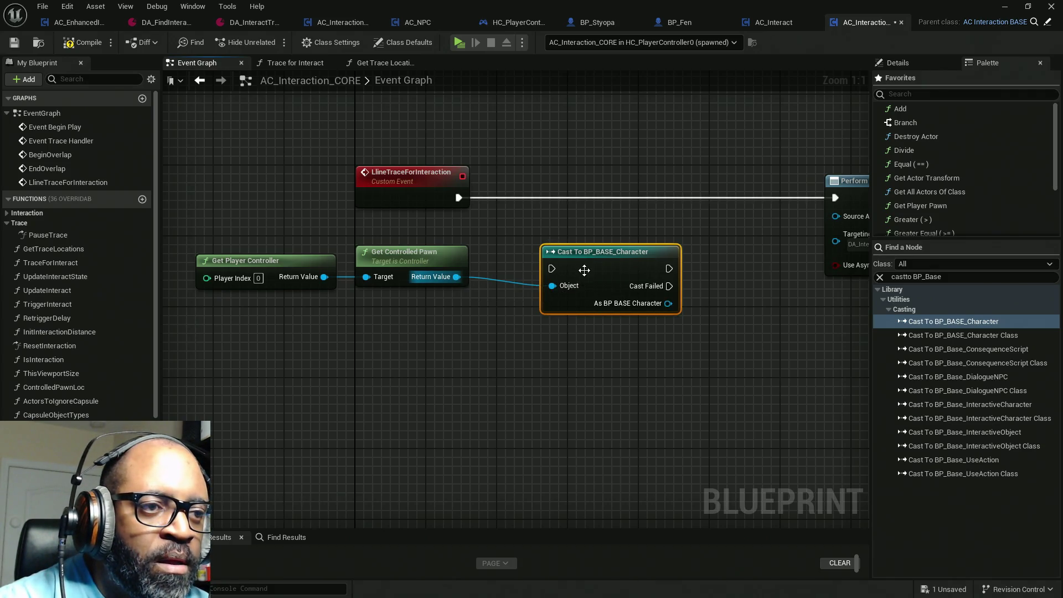
mouse_move(458, 197)
mouse_down()
mouse_move(552, 269)
mouse_move(576, 234)
mouse_move(549, 190)
mouse_up()
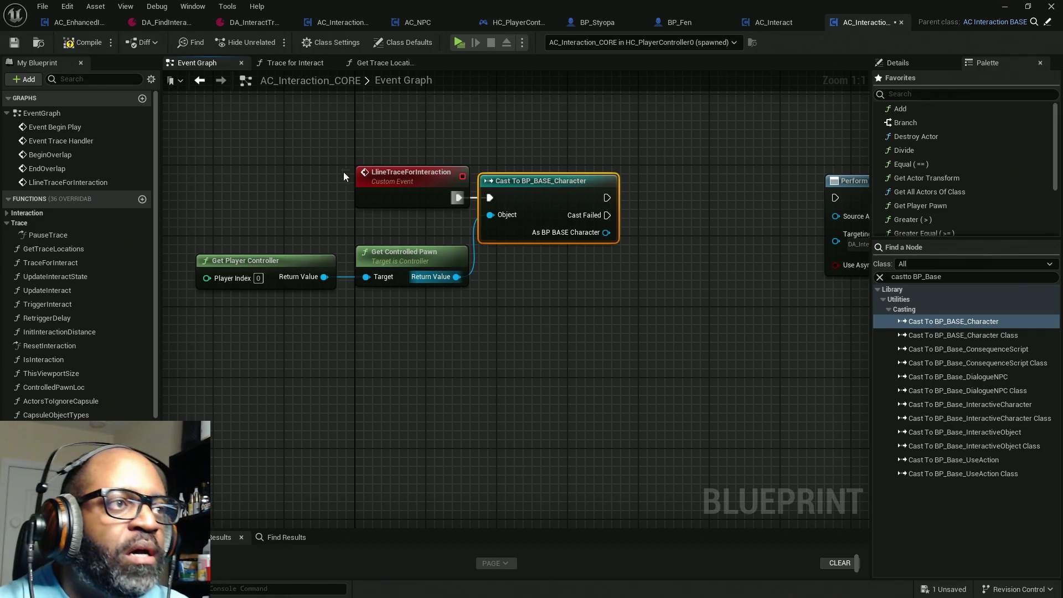
click(392, 63)
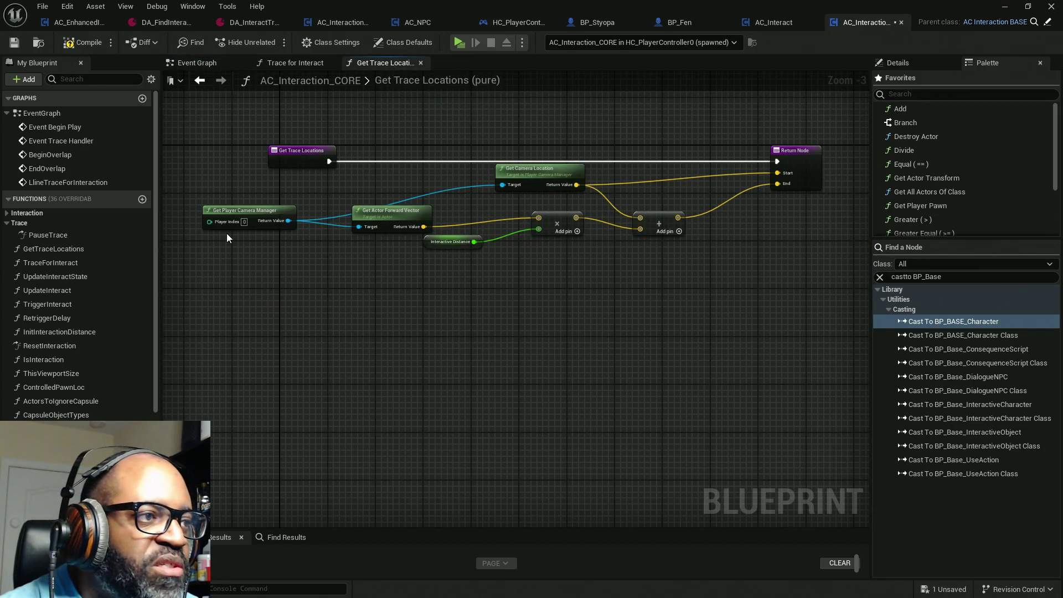
Copy Get Player Camera Manager from Get Trace Locations and wire it to Perform Targeting's Source Actor.
drag(223, 184, 330, 299)
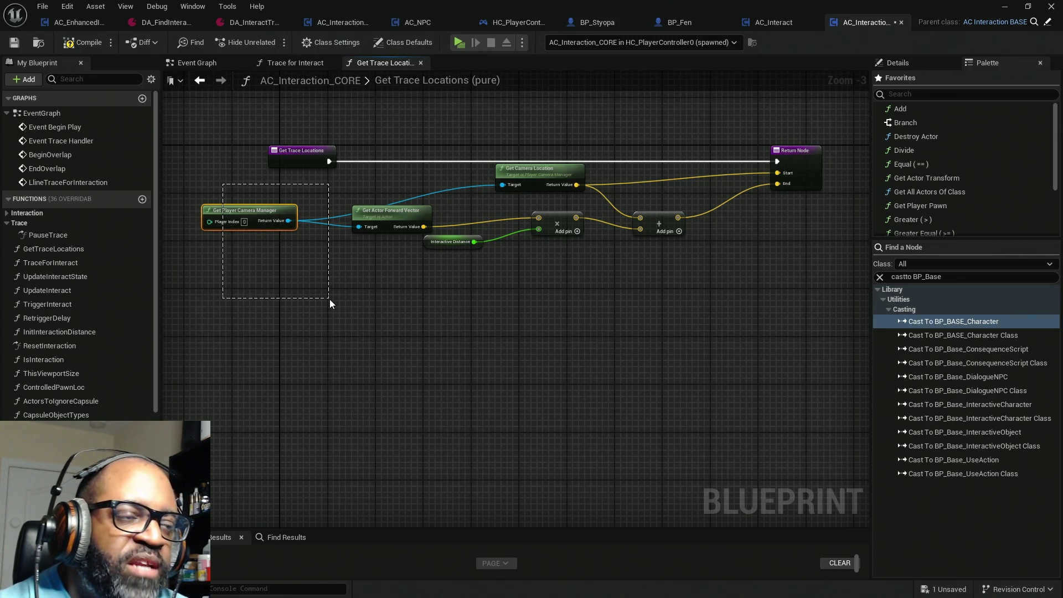
drag(330, 299, 328, 297)
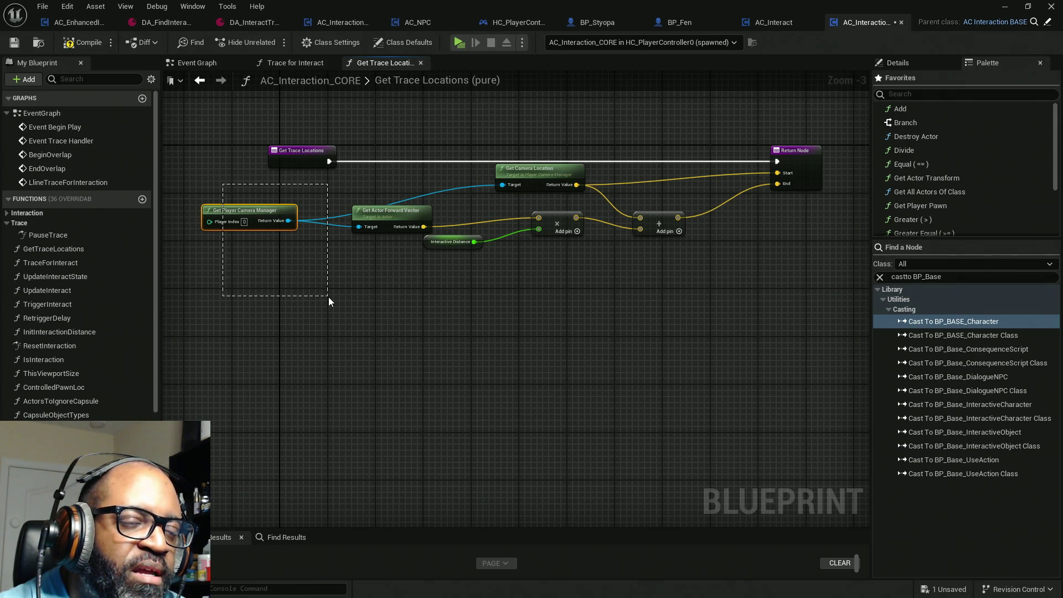
drag(328, 297, 328, 297)
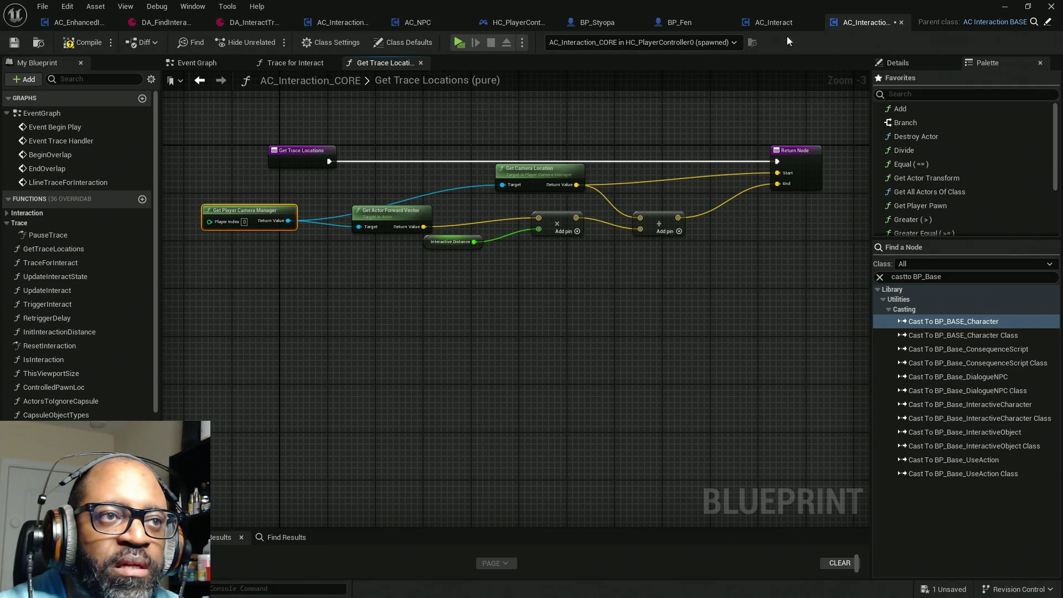
click(214, 63)
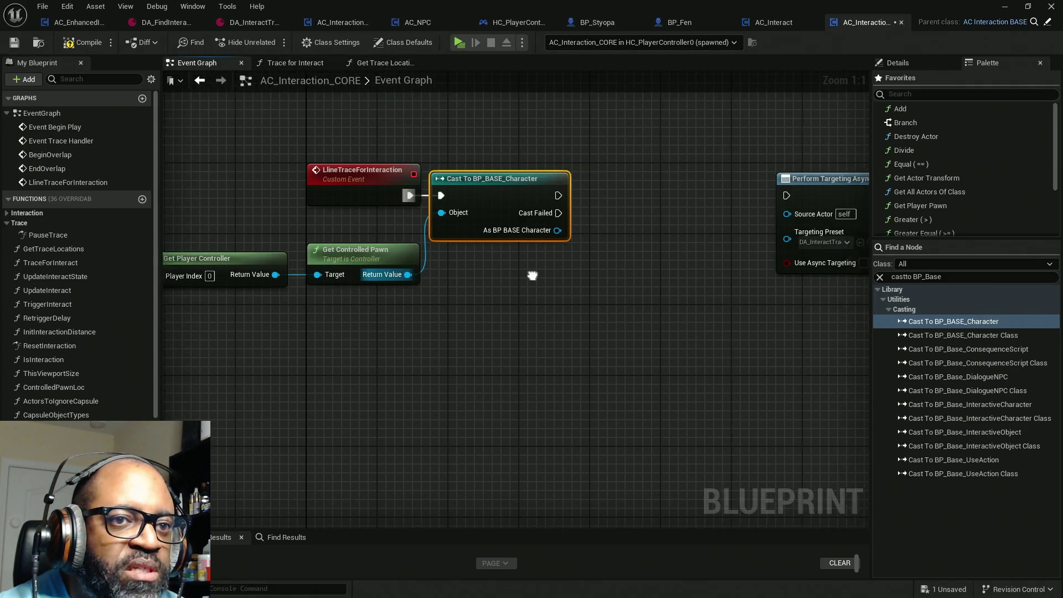
key(ctrl+v)
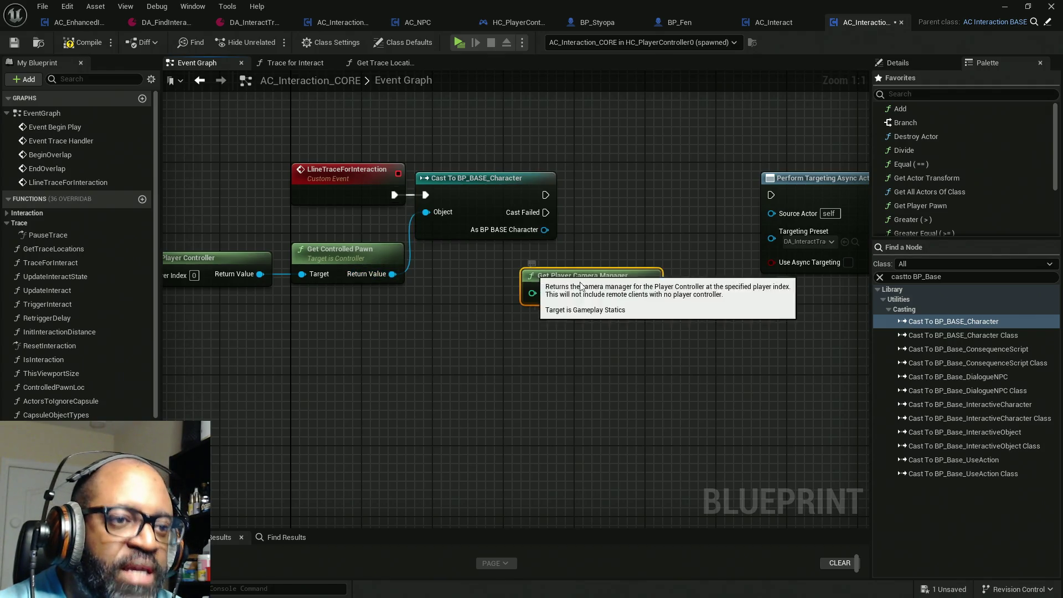
drag(650, 292, 771, 212)
Run Perform Targeting directly from the trace event and delete the controller, pawn and cast nodes.
drag(632, 267, 711, 191)
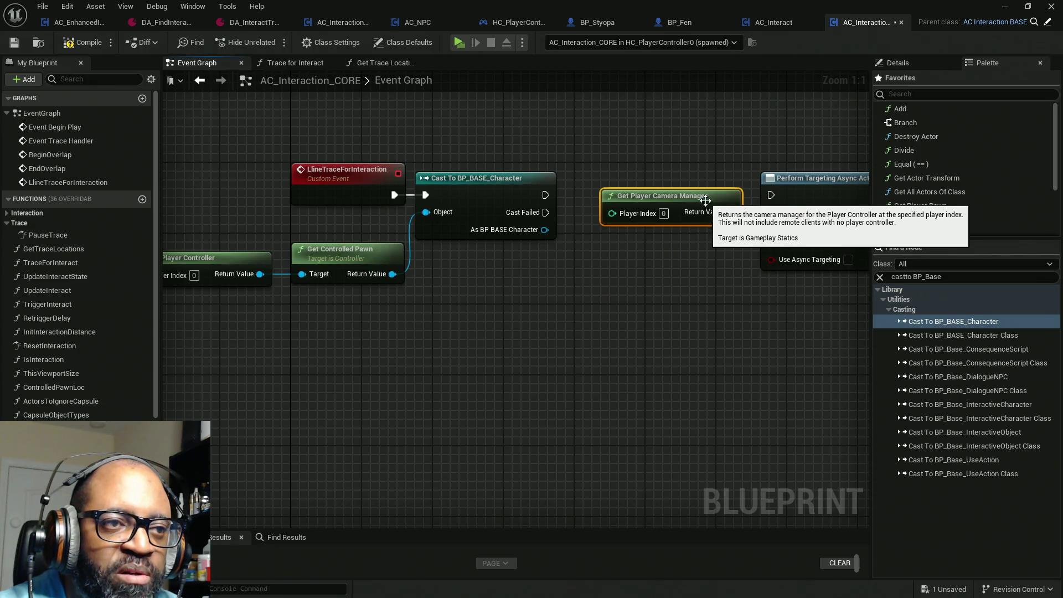
drag(472, 193, 473, 273)
drag(771, 195, 394, 194)
mouse_move(675, 233)
mouse_down()
mouse_move(196, 222)
mouse_move(236, 219)
mouse_up()
key(Delete)
drag(442, 247, 356, 317)
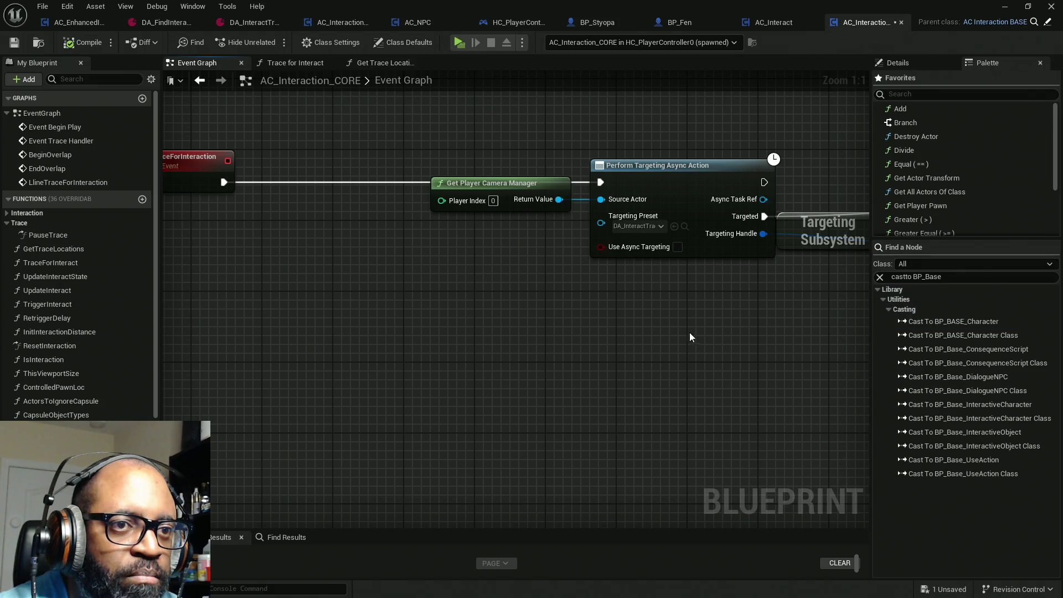
mouse_move(685, 328)
mouse_down()
mouse_move(555, 314)
mouse_move(282, 314)
mouse_up()
drag(580, 212, 338, 214)
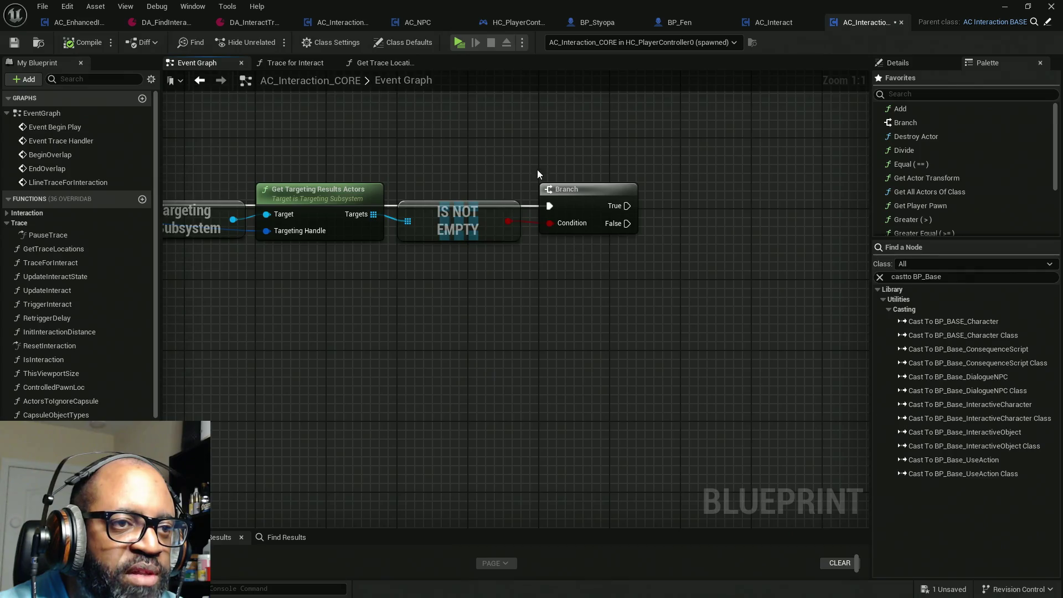
drag(732, 194, 618, 228)
Add a Print String on the Branch's True output with yellow text colour.
right_click(631, 230)
text(p)
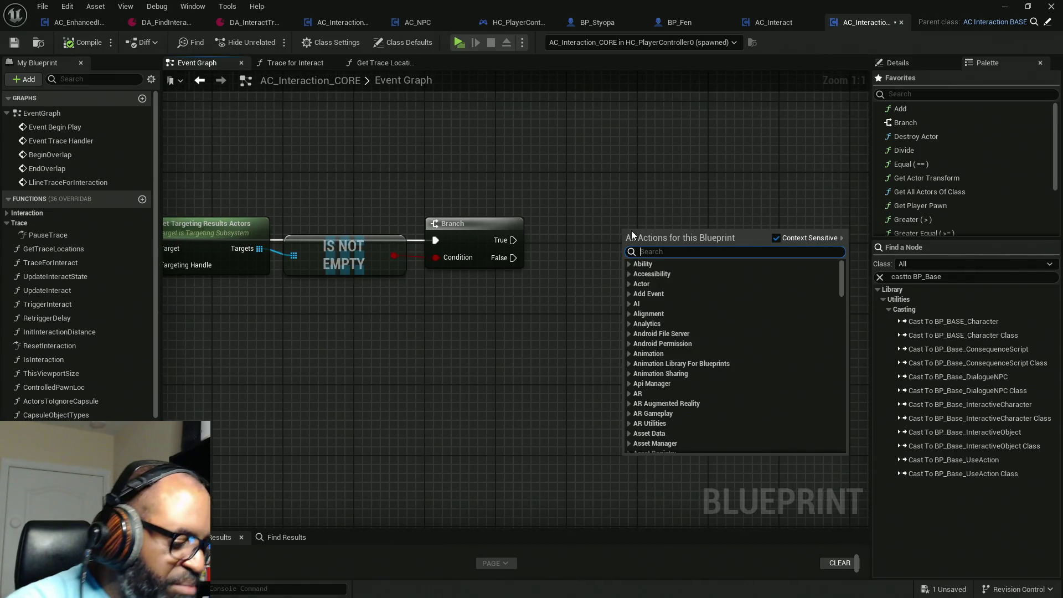
text(rint)
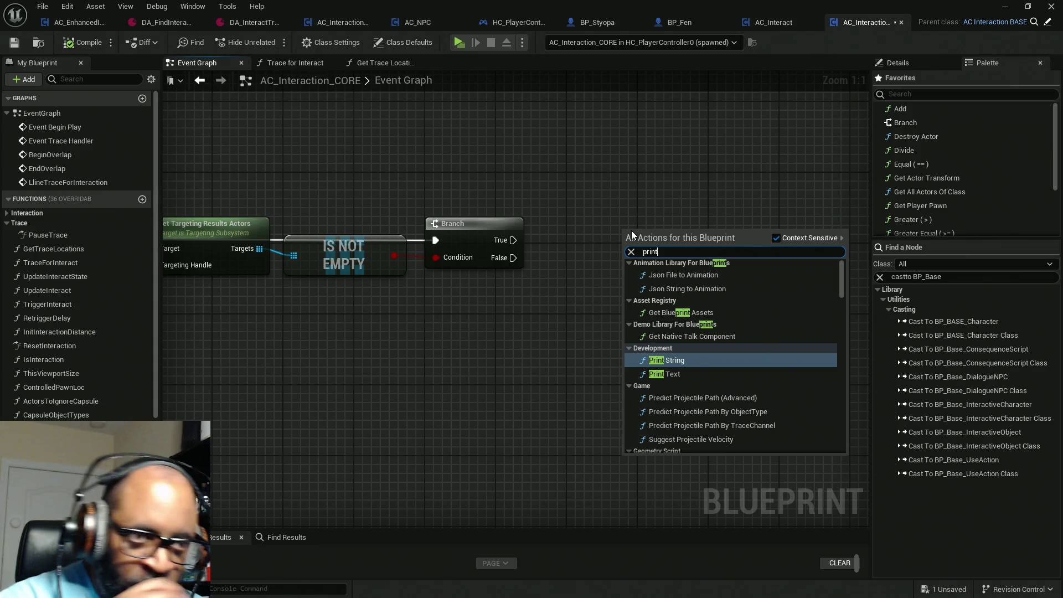
click(748, 358)
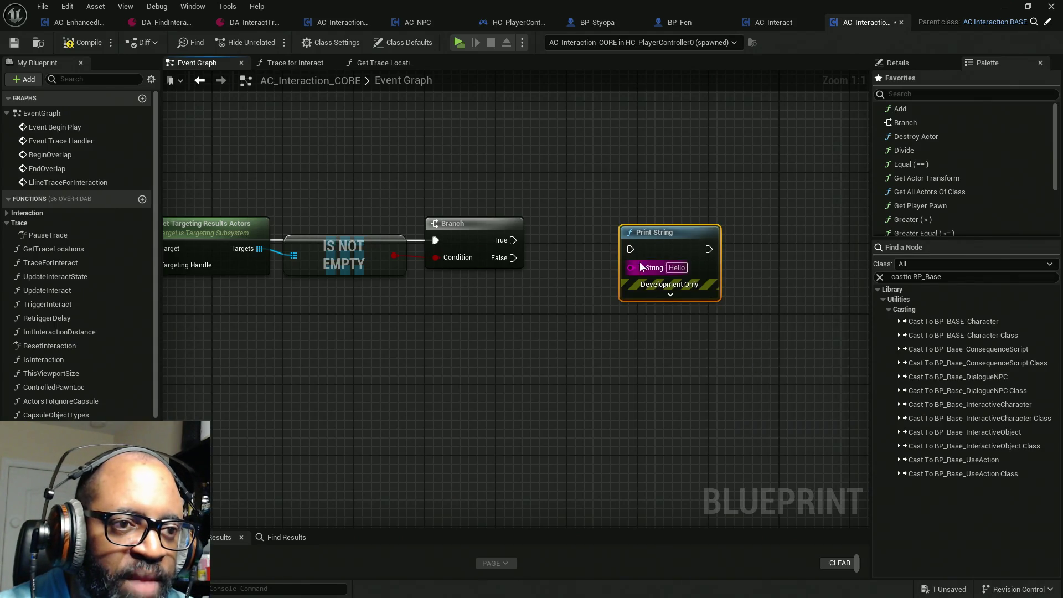
click(670, 295)
mouse_move(653, 232)
mouse_down()
mouse_move(725, 180)
mouse_move(514, 241)
mouse_up()
drag(736, 179, 754, 135)
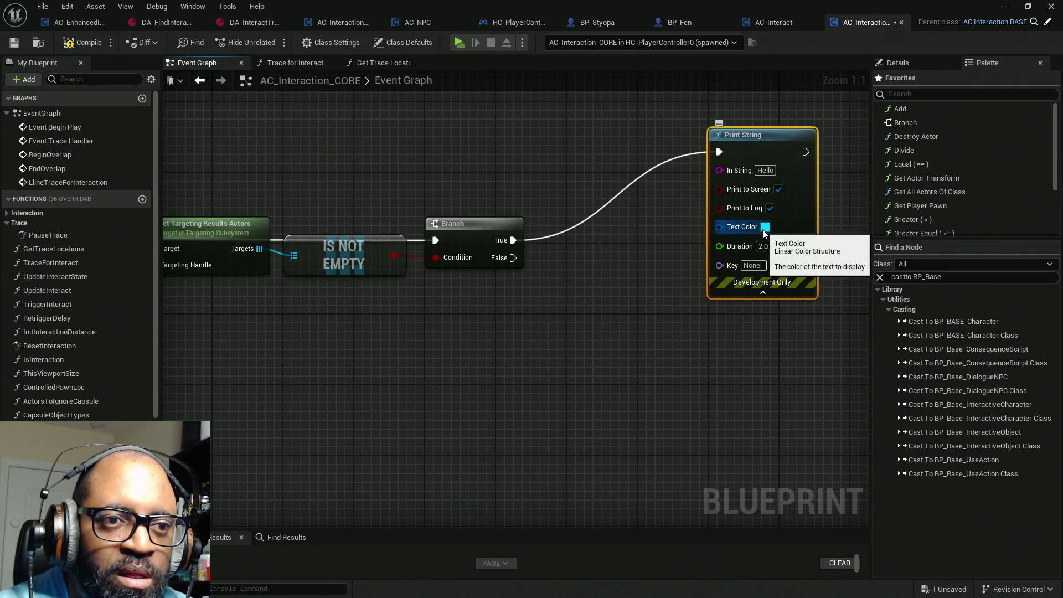
click(765, 227)
click(864, 366)
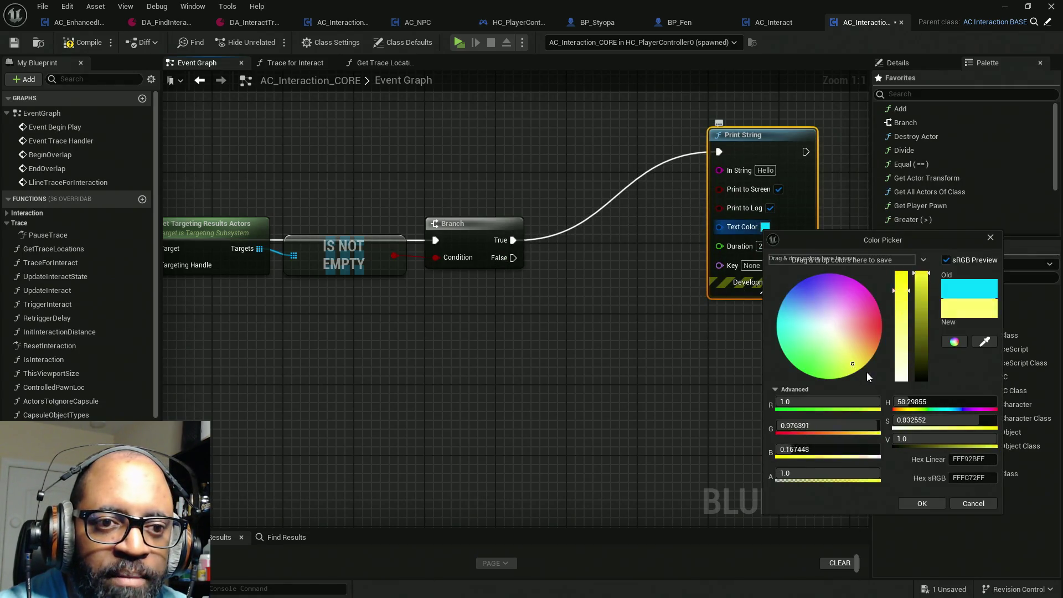
click(929, 500)
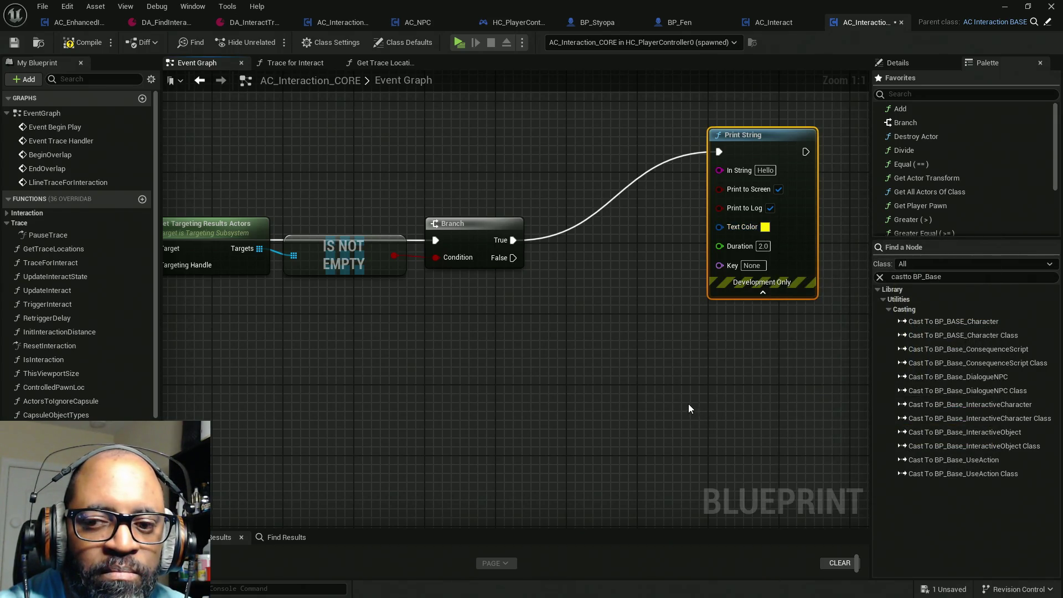
drag(689, 404, 616, 454)
drag(715, 301, 725, 256)
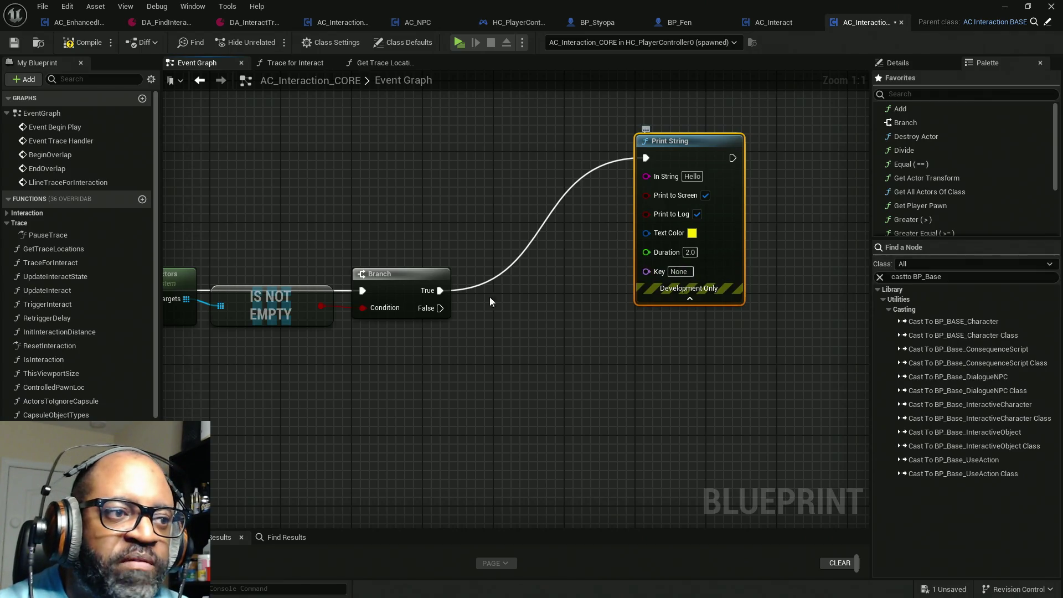
drag(727, 204, 735, 167)
Feed Print String's In String with the display name of Targets element 0.
mouse_move(646, 149)
mouse_down()
mouse_move(249, 218)
mouse_move(646, 149)
mouse_up()
drag(186, 299, 351, 206)
text(get)
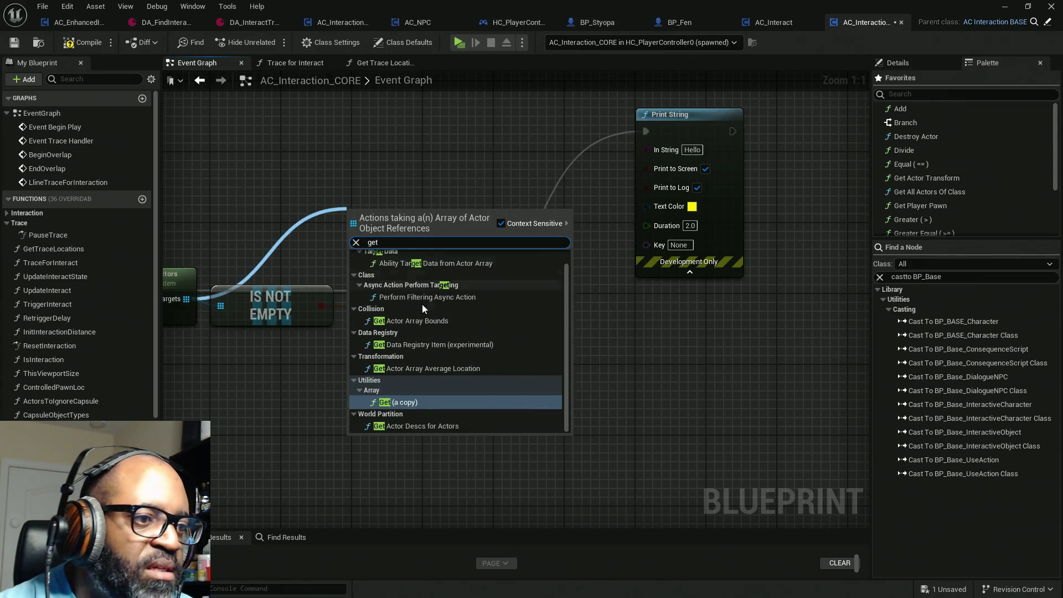
key(Return)
drag(436, 228, 647, 161)
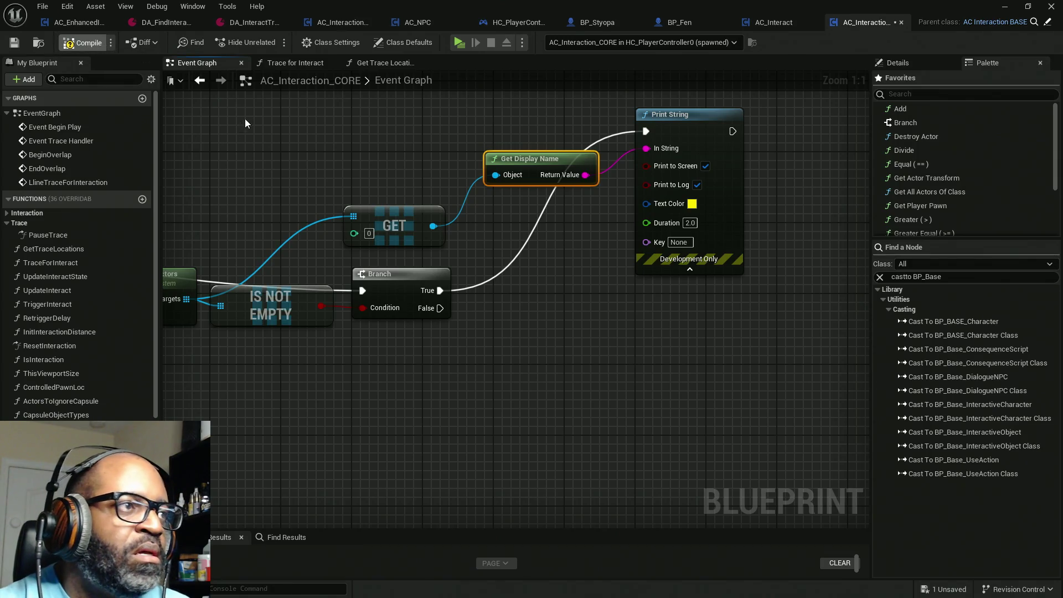
Compile and save the component, start Play, and maximize the game preview window.
key(F7)
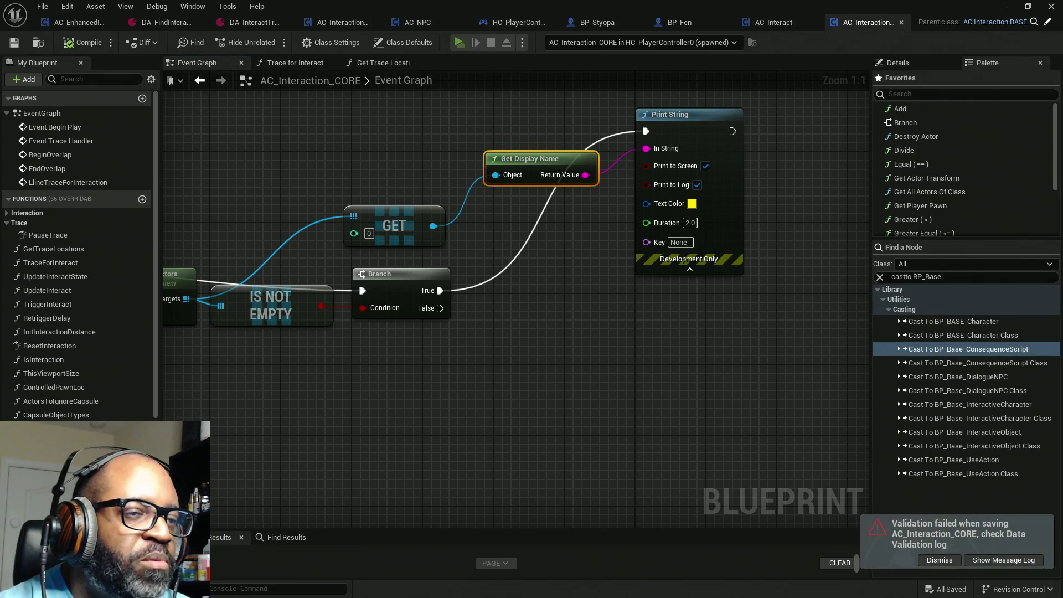
key(alt+p)
key(alt+Tab)
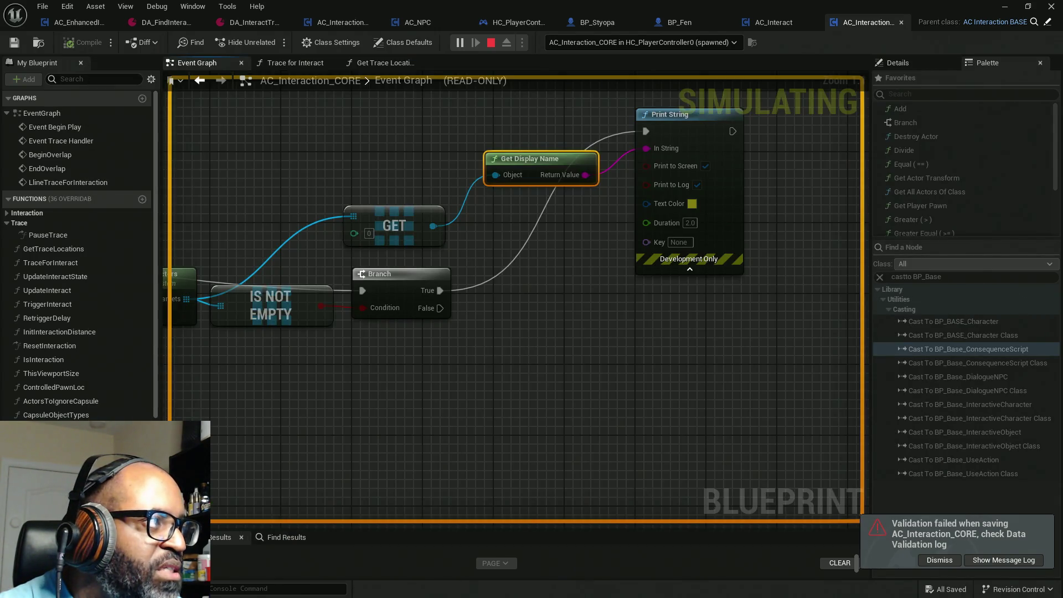
key(alt+Tab)
drag(498, 91, 531, 5)
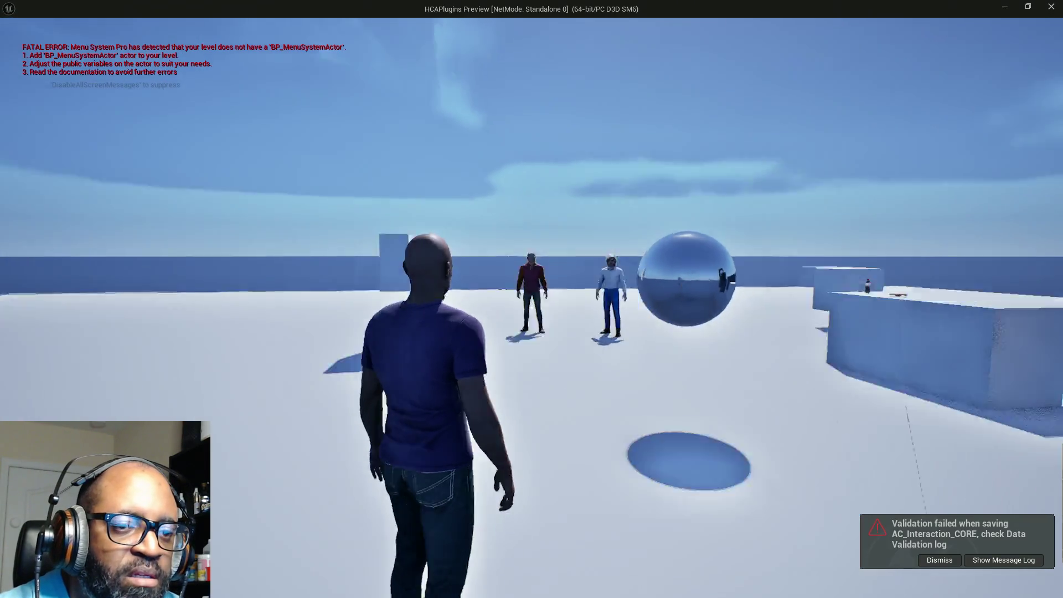
Walk the character up to the door until it gets outlined.
key(w)
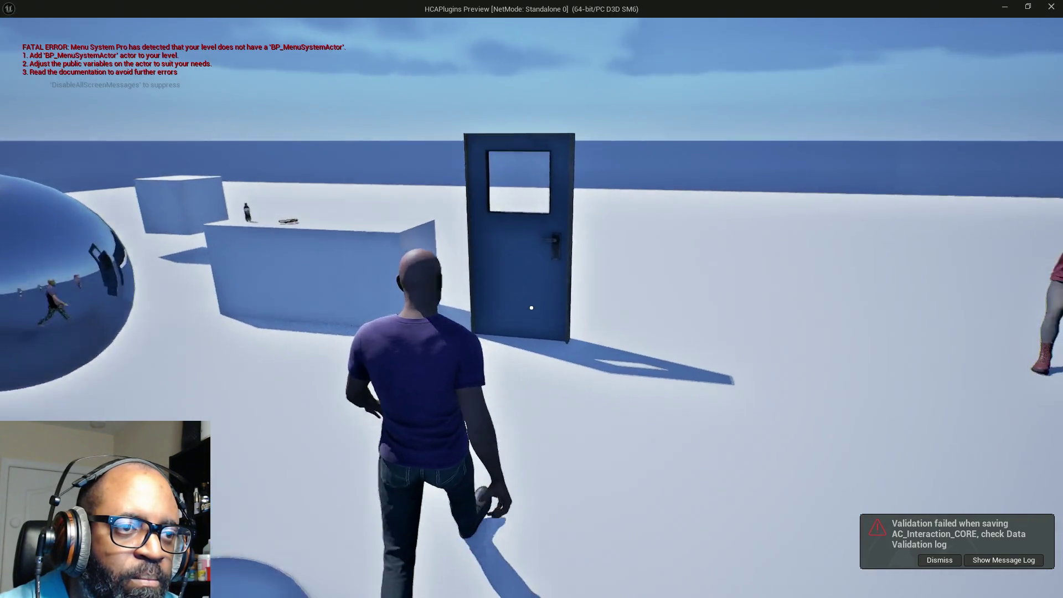
key(w)
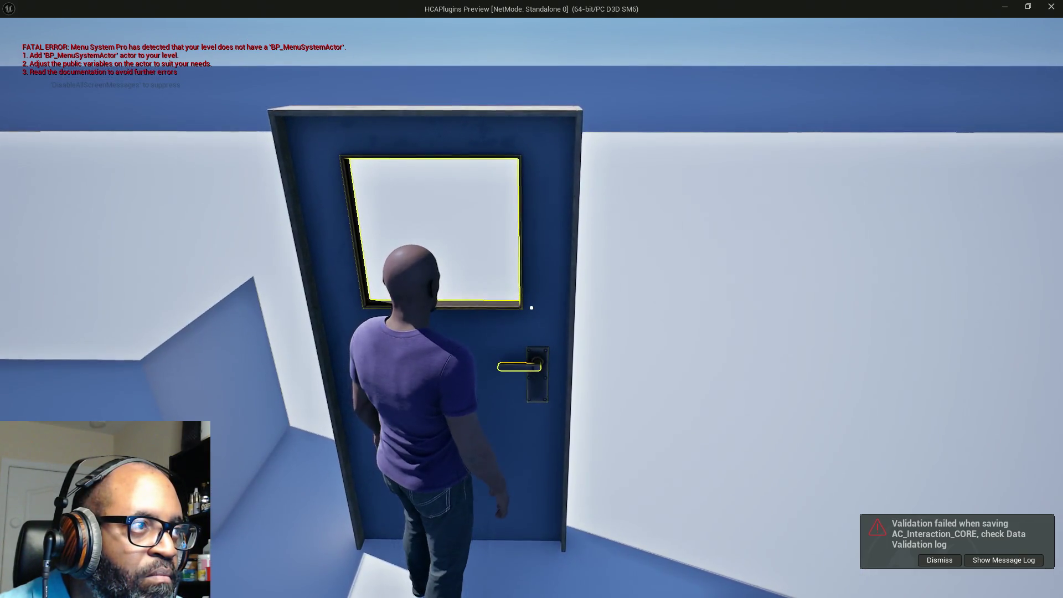
key(alt+Tab)
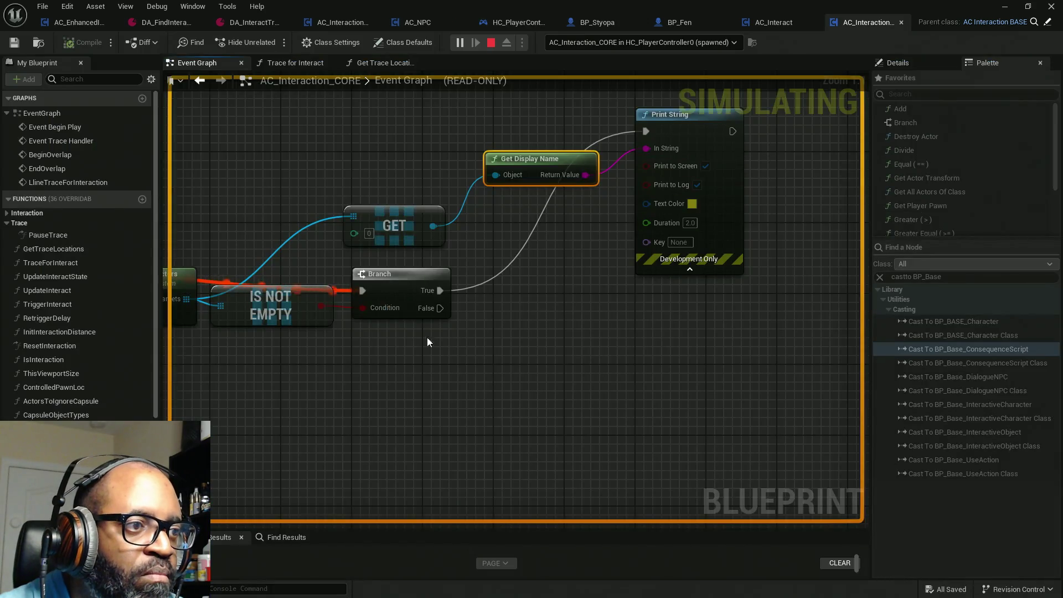
drag(427, 339, 712, 336)
Inspect Get Player Camera Manager's live Return Value and expand its Transform Component details.
drag(368, 350, 548, 354)
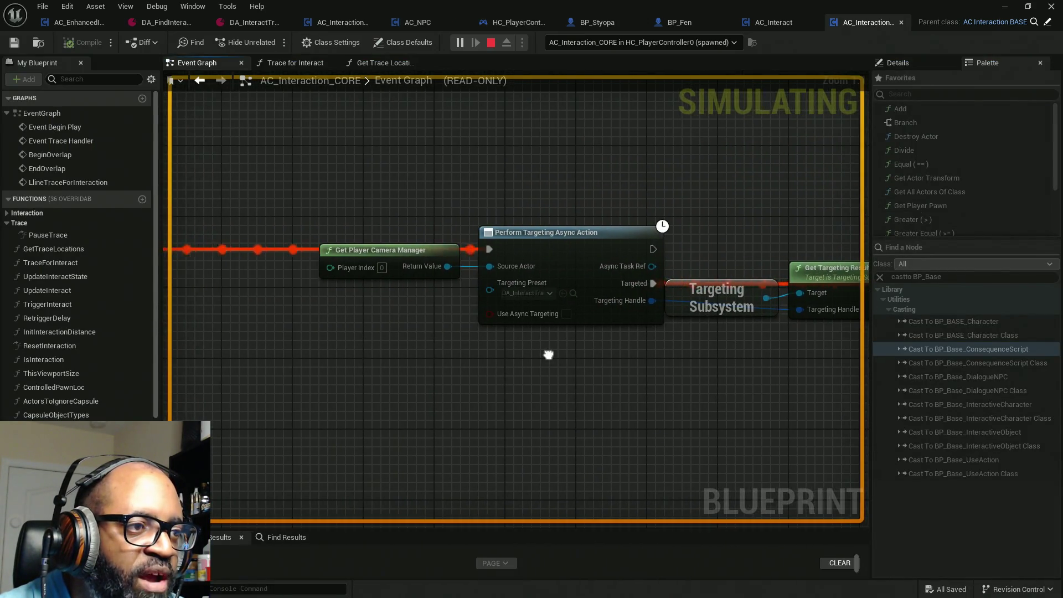
drag(237, 360, 458, 360)
drag(675, 269, 512, 268)
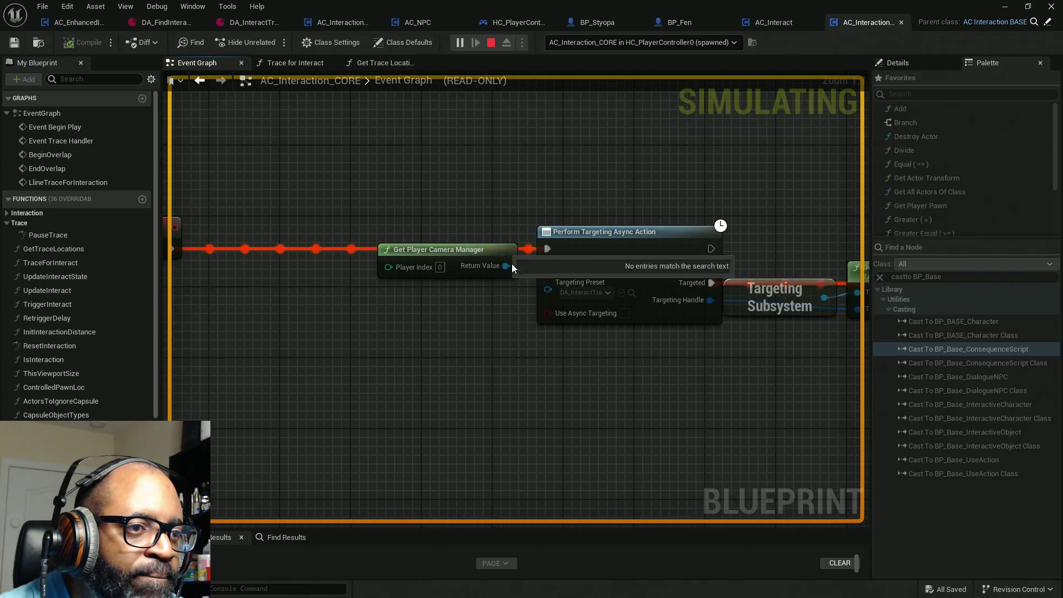
click(525, 279)
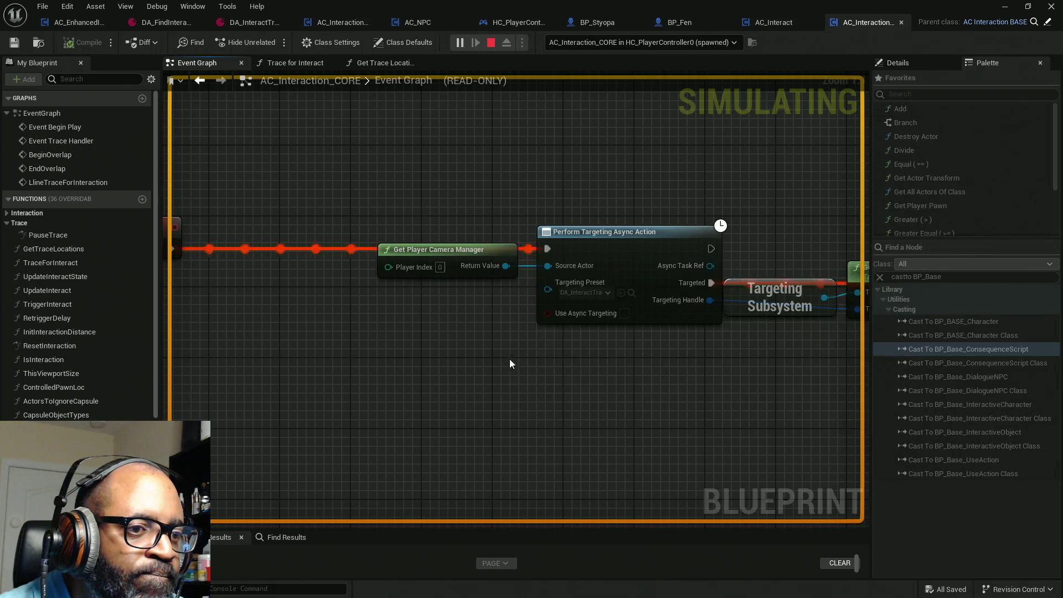
click(525, 278)
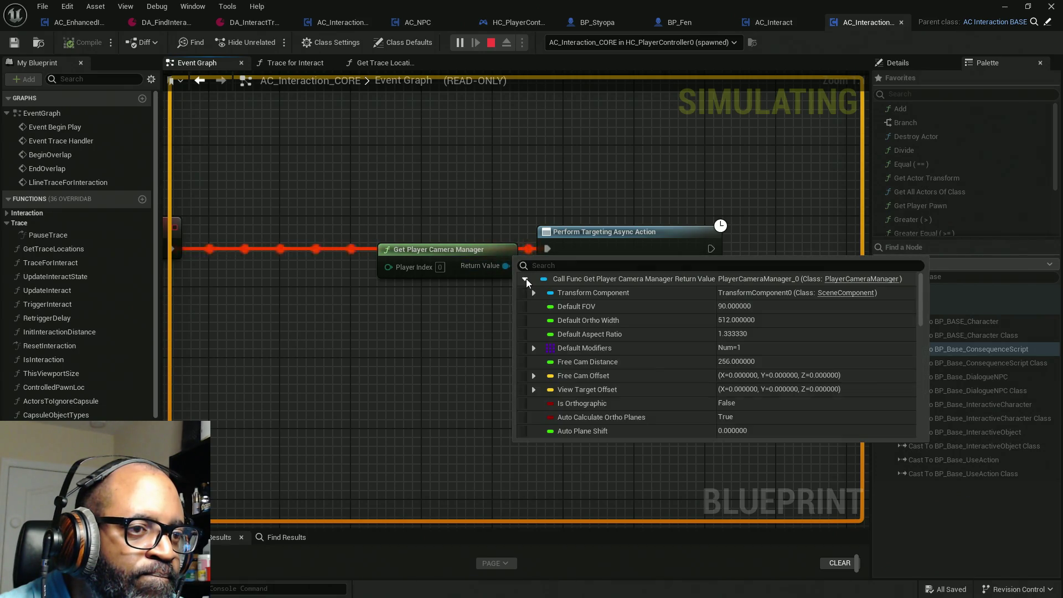
click(534, 294)
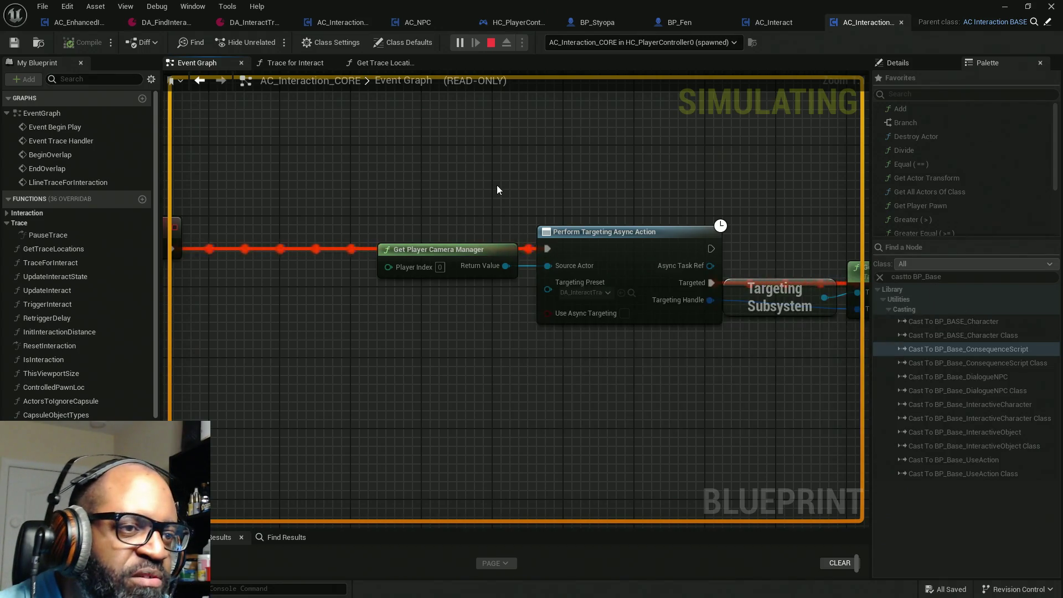
Check the live Targets pin to see how many targets were found.
drag(670, 178, 404, 175)
drag(665, 198, 564, 197)
mouse_move(551, 290)
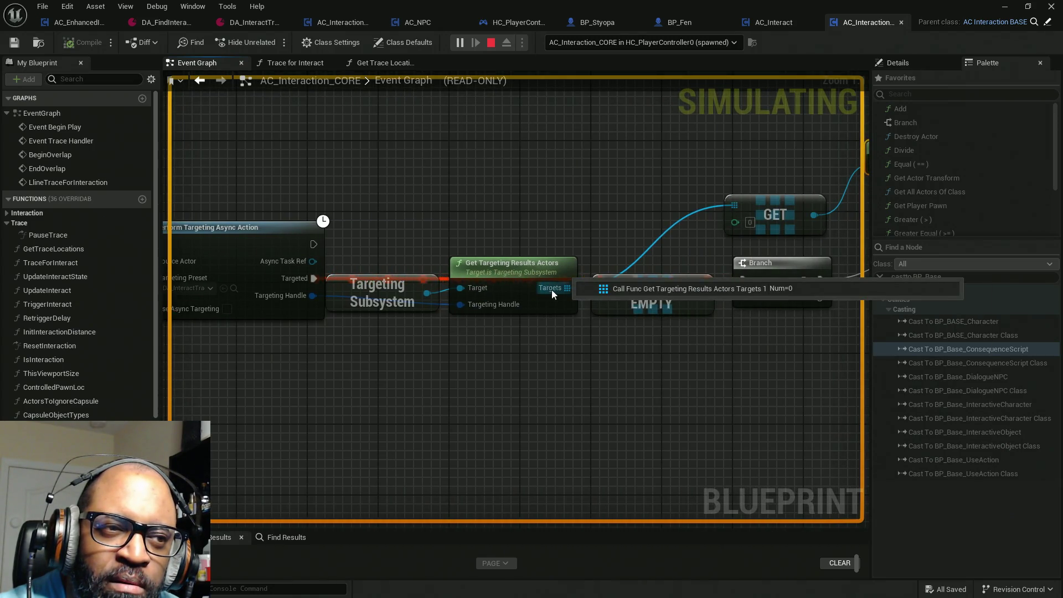
drag(371, 240, 548, 185)
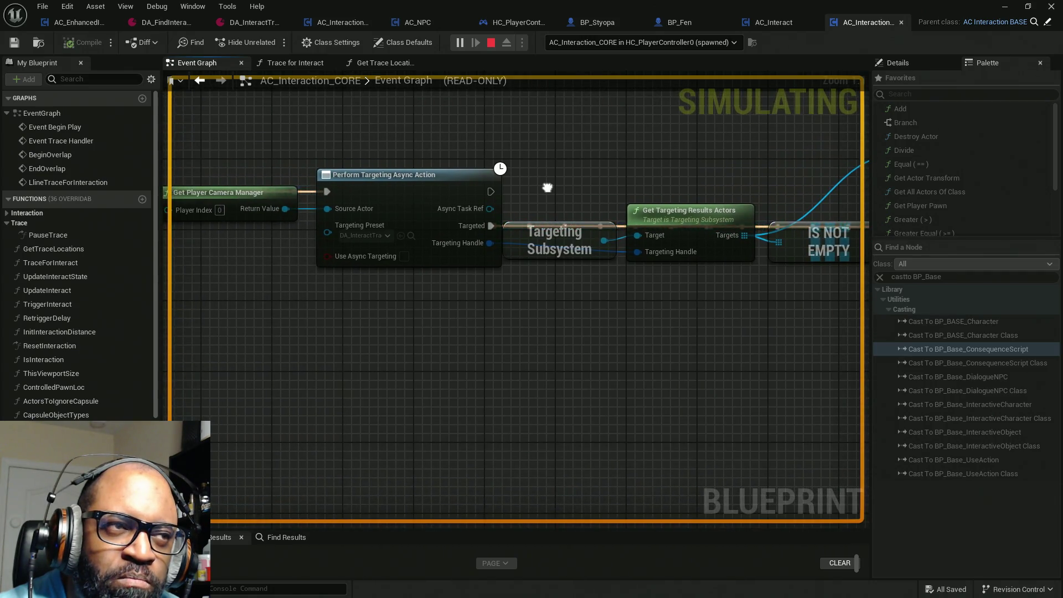
Set DA_InteractTrace's Tasks [0] Collision Profile Name to BlockAll, save, and restore the window.
click(250, 25)
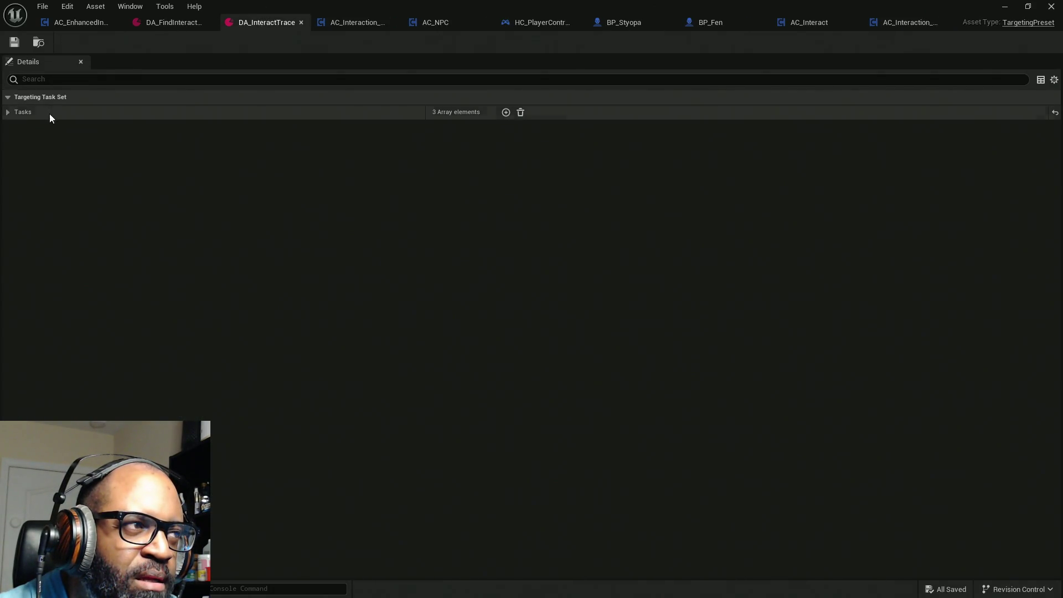
click(7, 113)
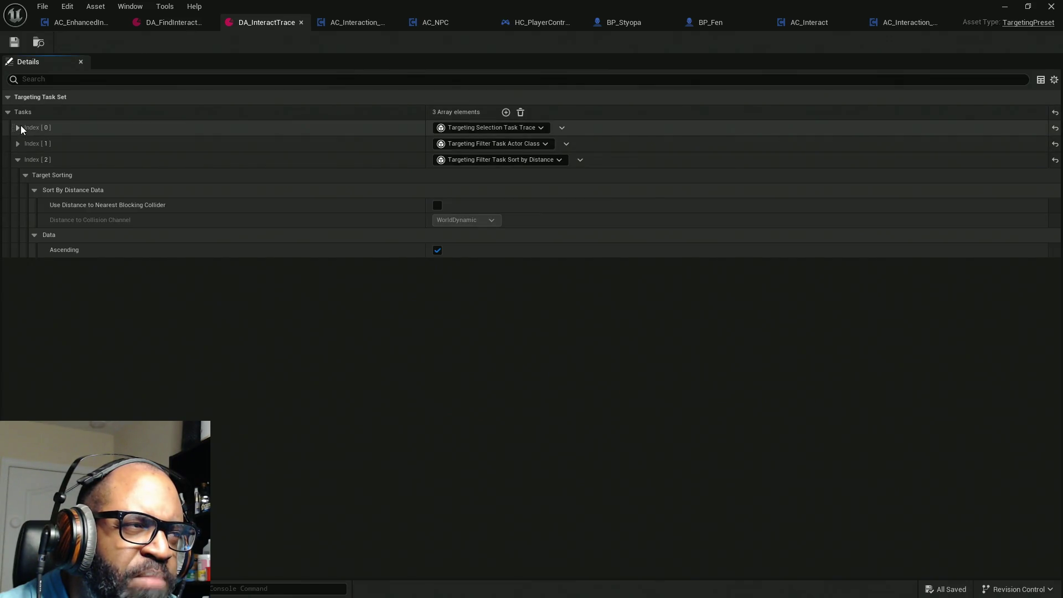
click(18, 127)
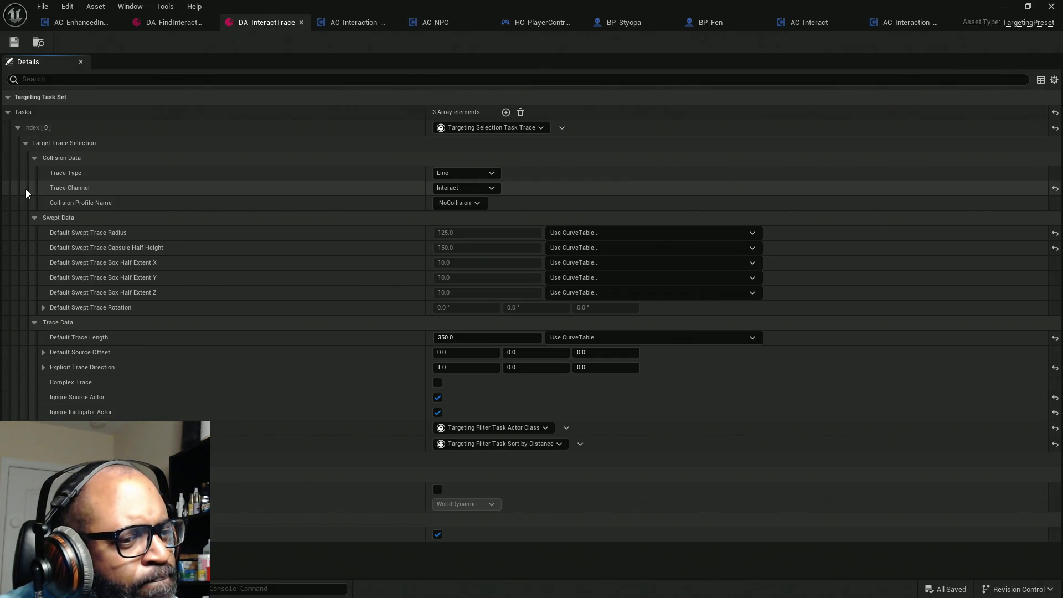
click(471, 203)
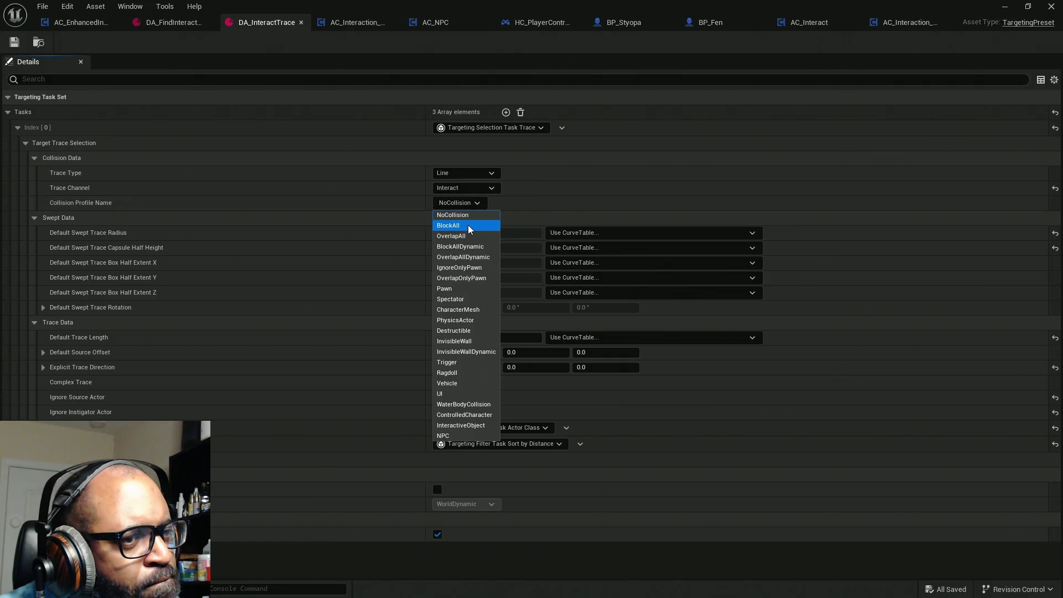
click(470, 225)
click(14, 44)
mouse_move(776, 6)
mouse_down()
mouse_move(266, 118)
mouse_move(6, 133)
mouse_move(52, 146)
mouse_move(180, 132)
mouse_up()
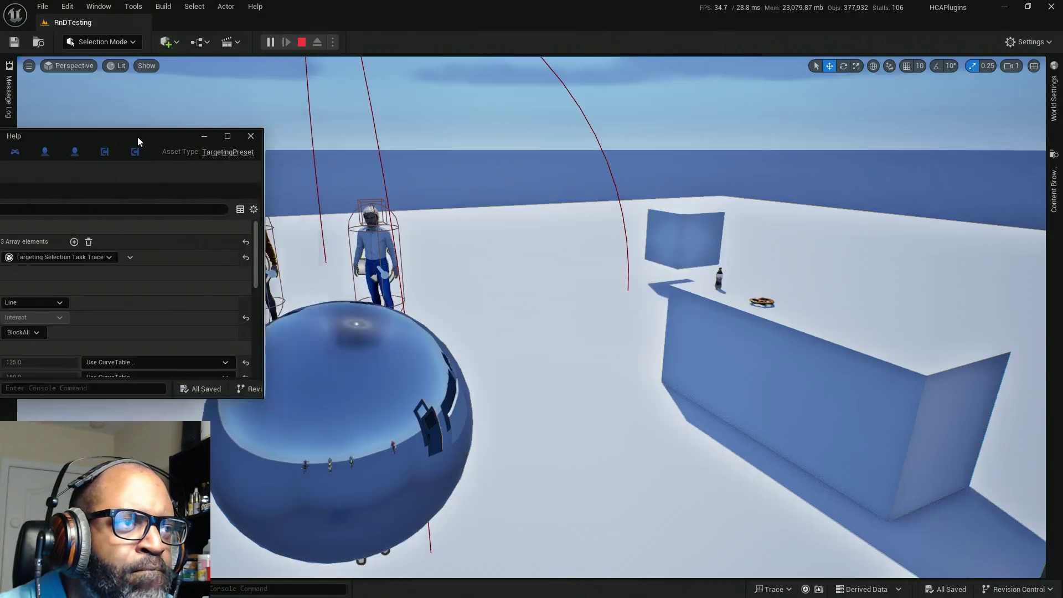
Return to the game preview and walk the character around the door.
key(alt+Tab)
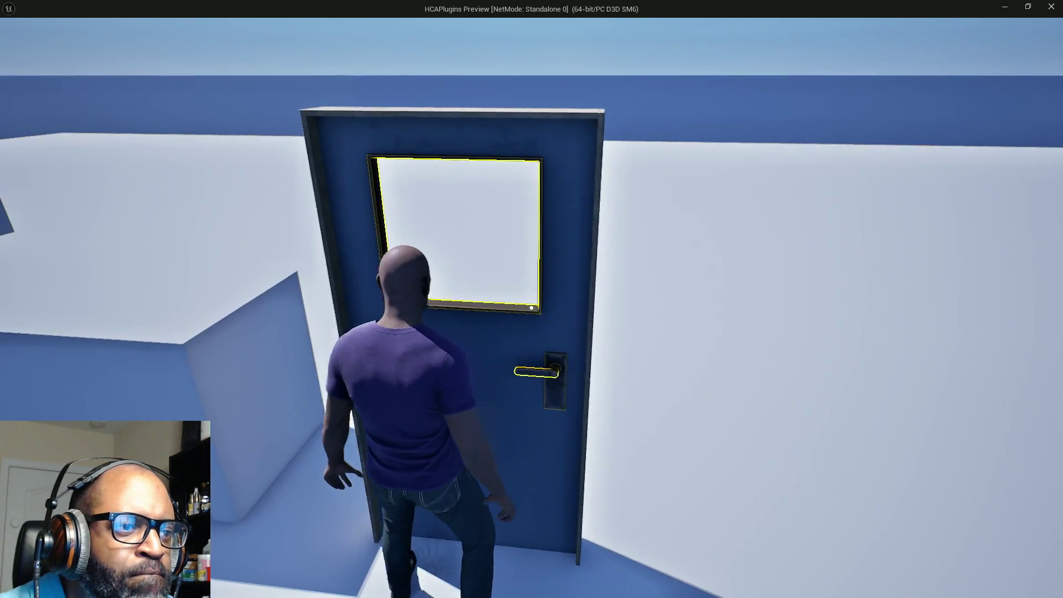
key(a)
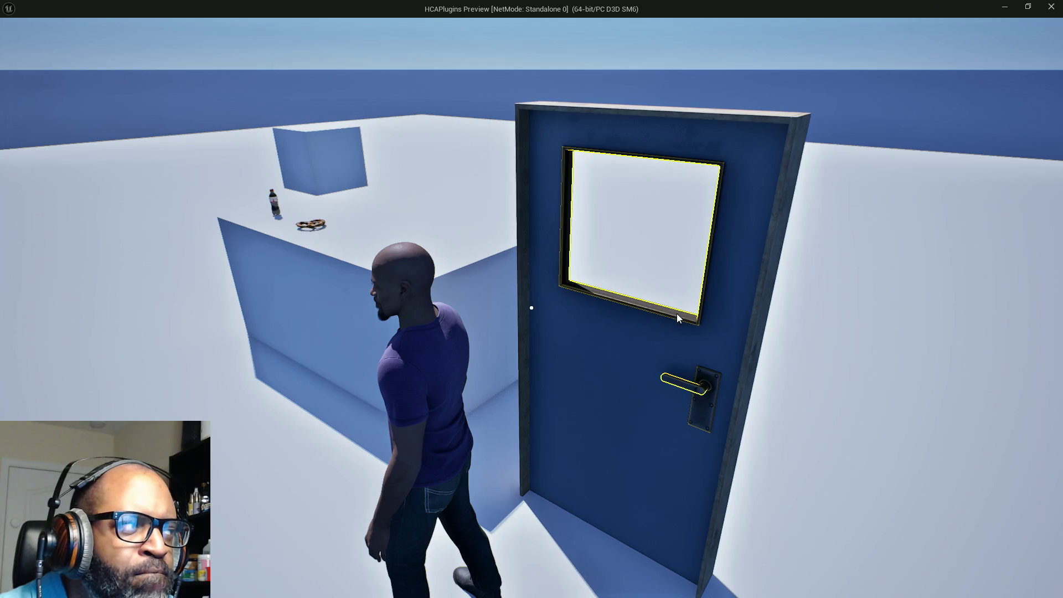
key(Escape)
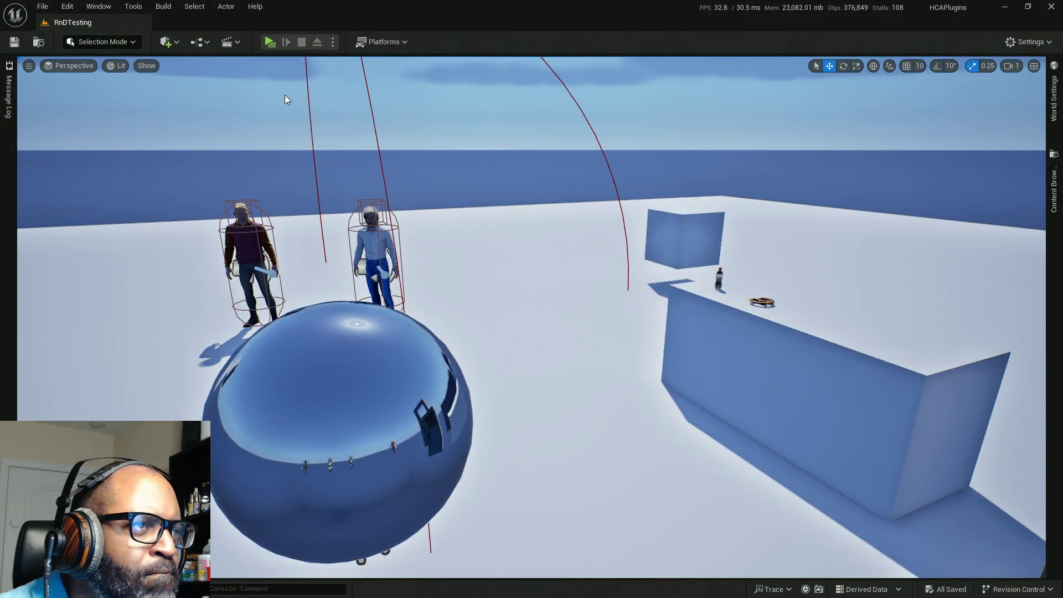
click(270, 42)
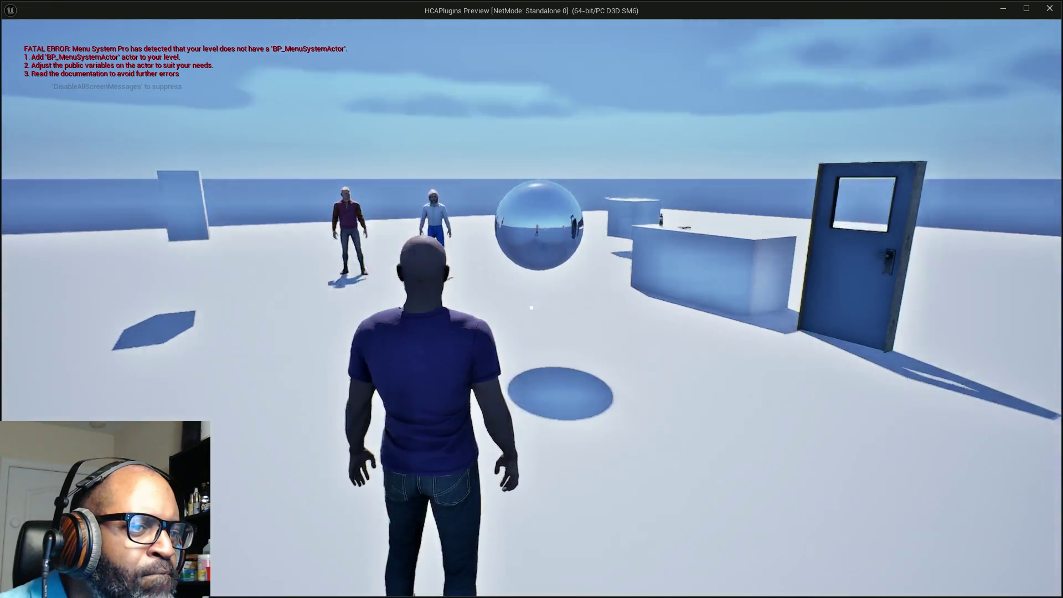
Walk between the door and the bottle-and-pretzel block checking their yellow outlines, then stop playing.
key(w)
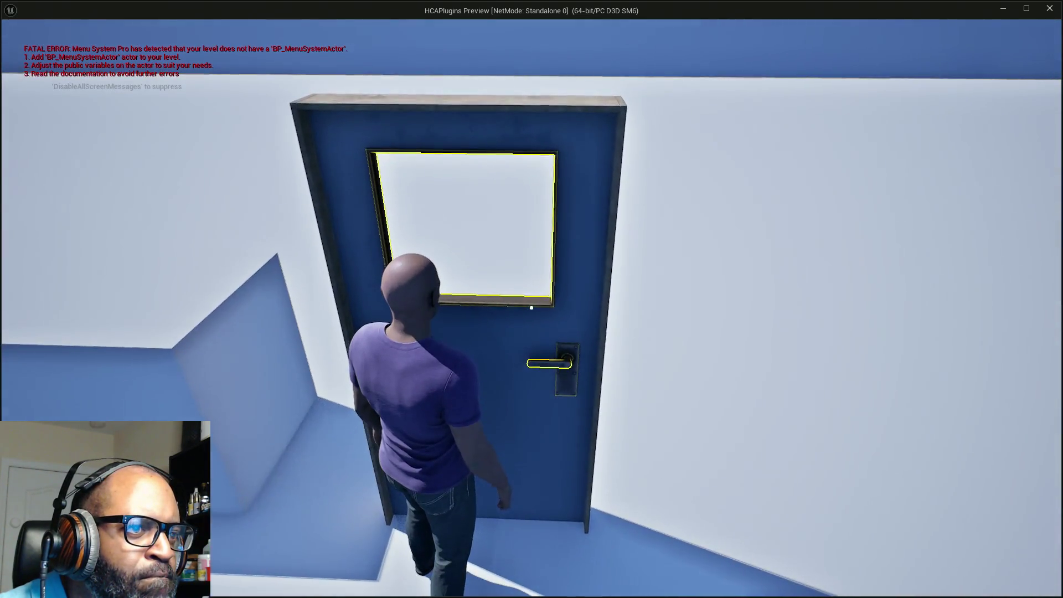
key(w)
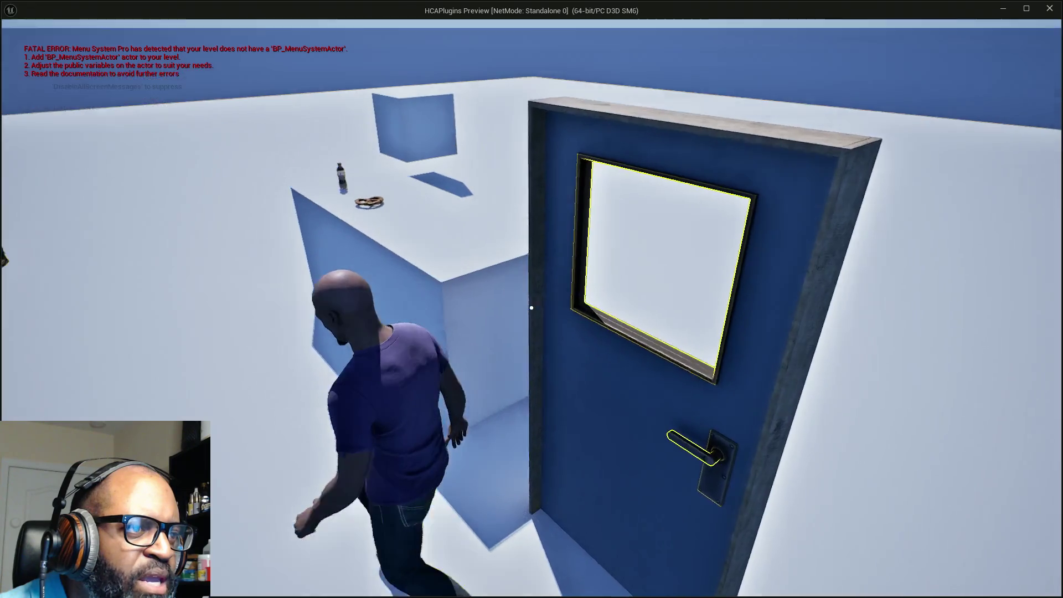
key(w)
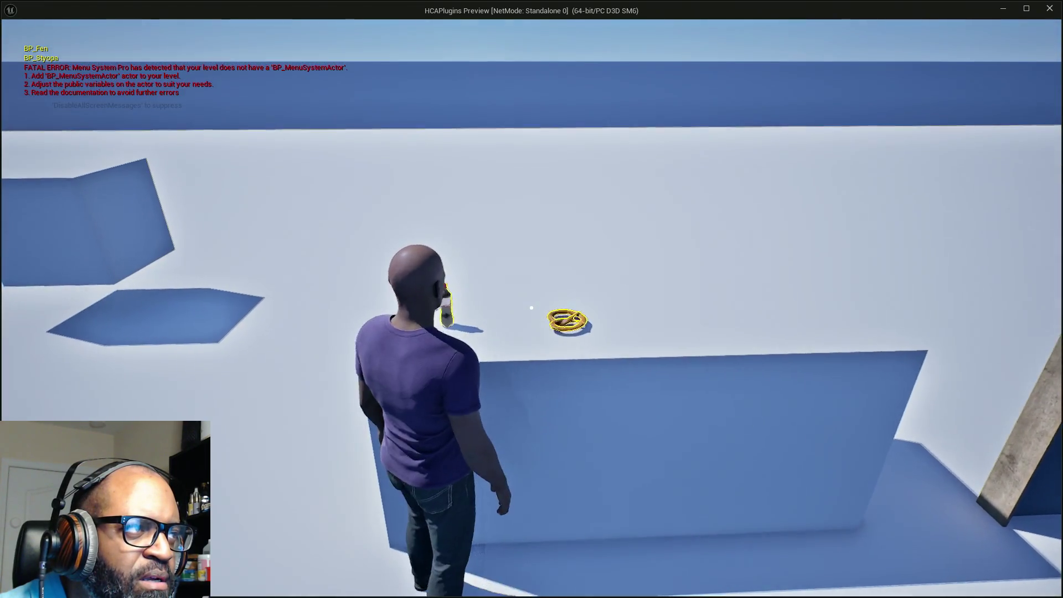
key(w)
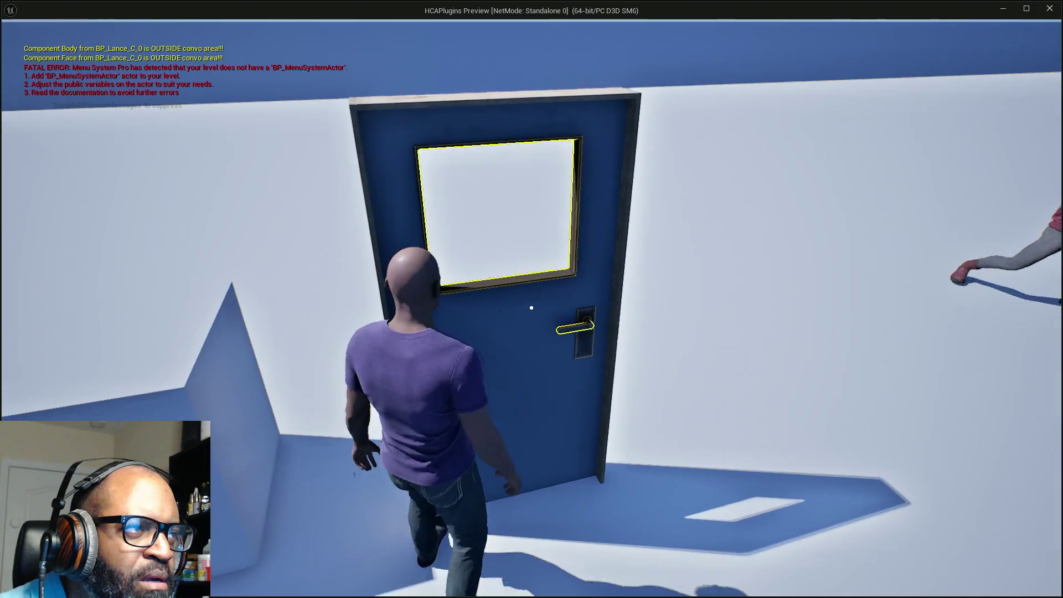
key(w)
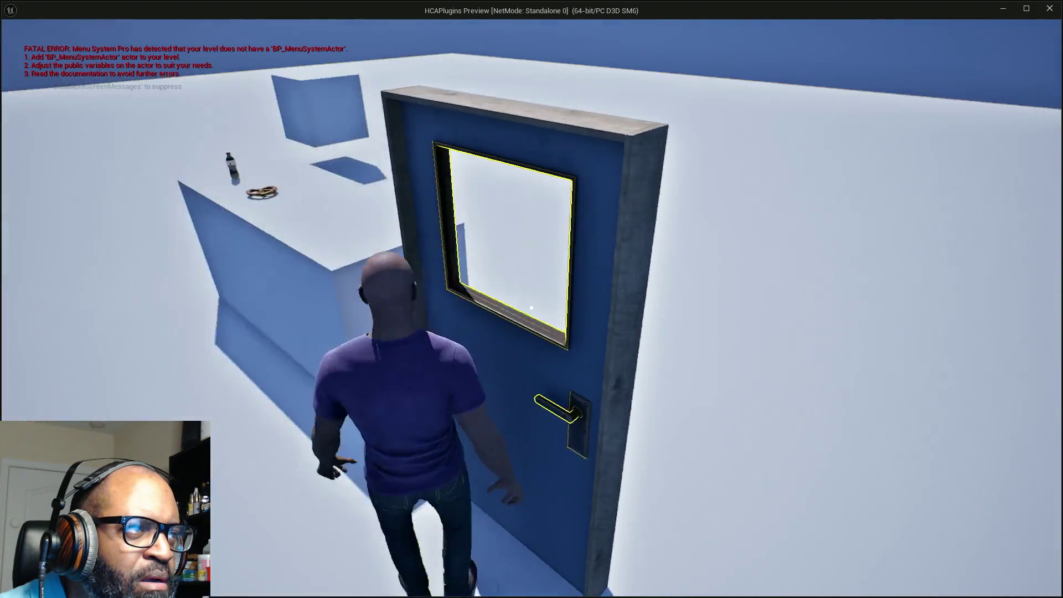
key(w)
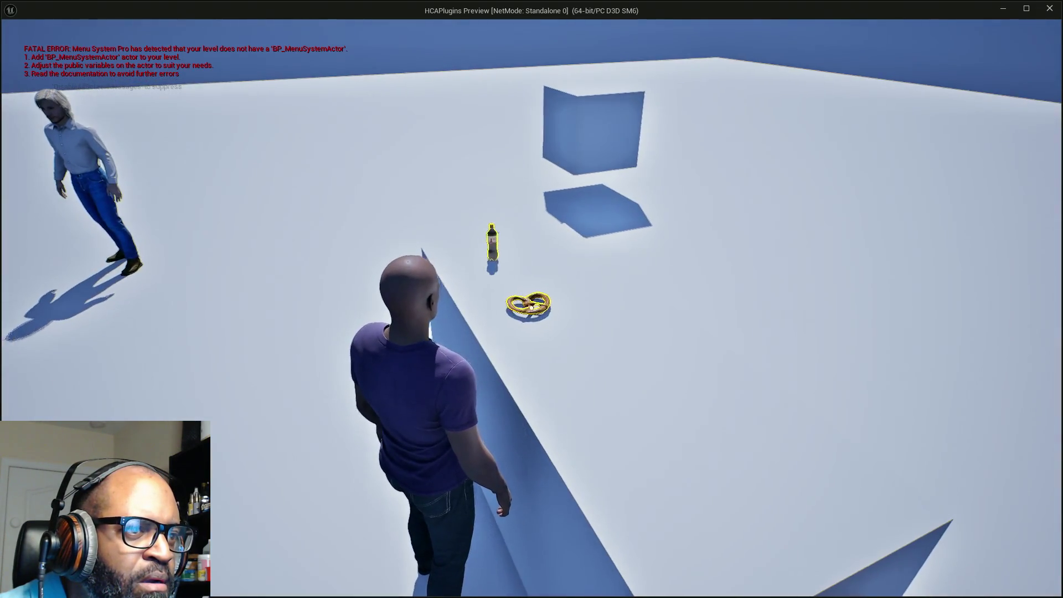
key(w)
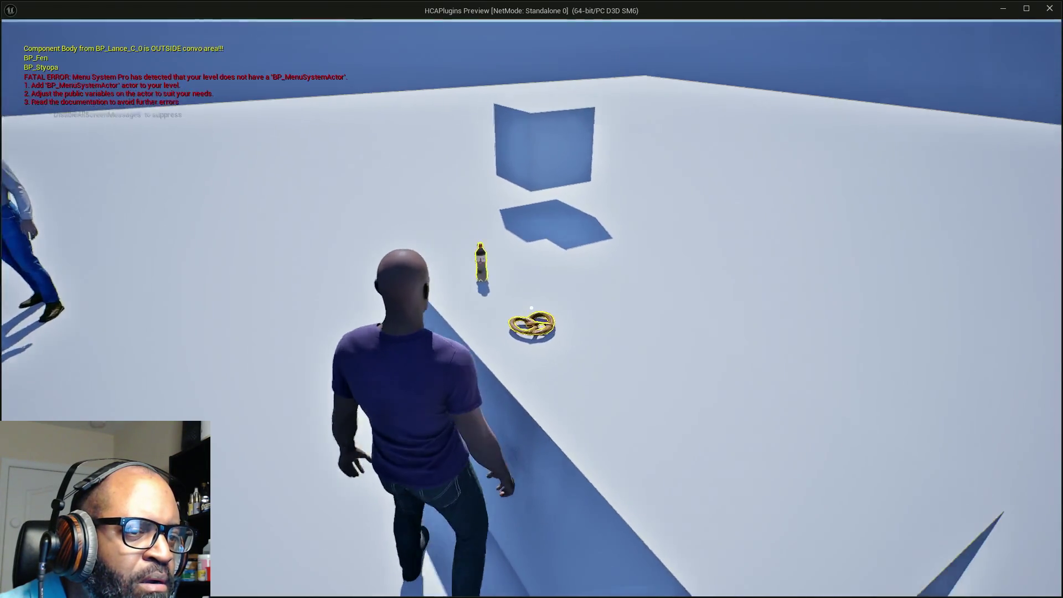
key(w)
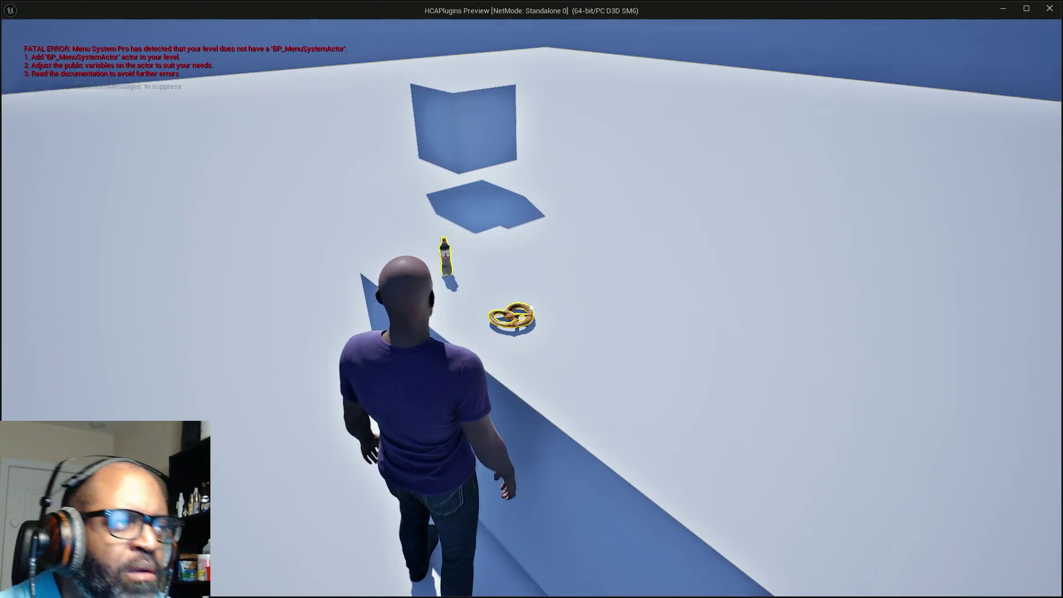
key(Escape)
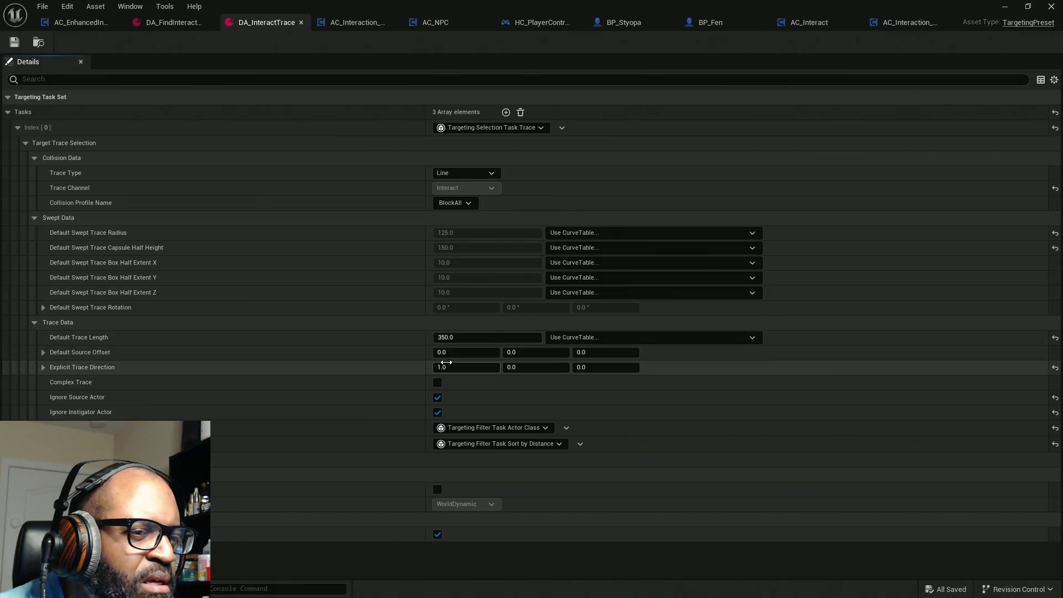
Reset Explicit Trace Direction X to 0.0, save DA_InteractTrace, and relaunch the RnDTesting level.
text(0)
key(Return)
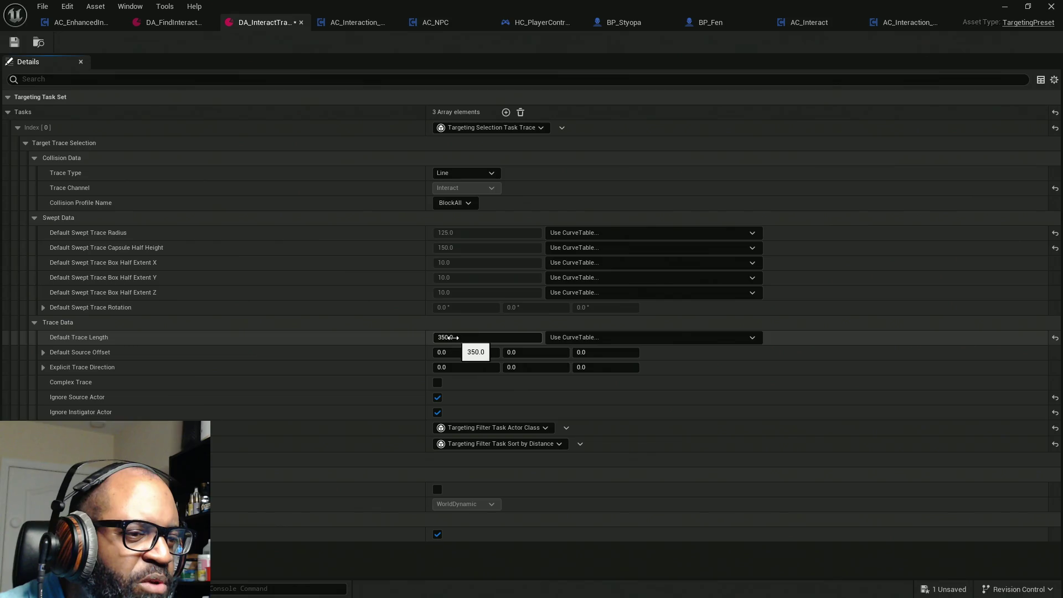
click(15, 42)
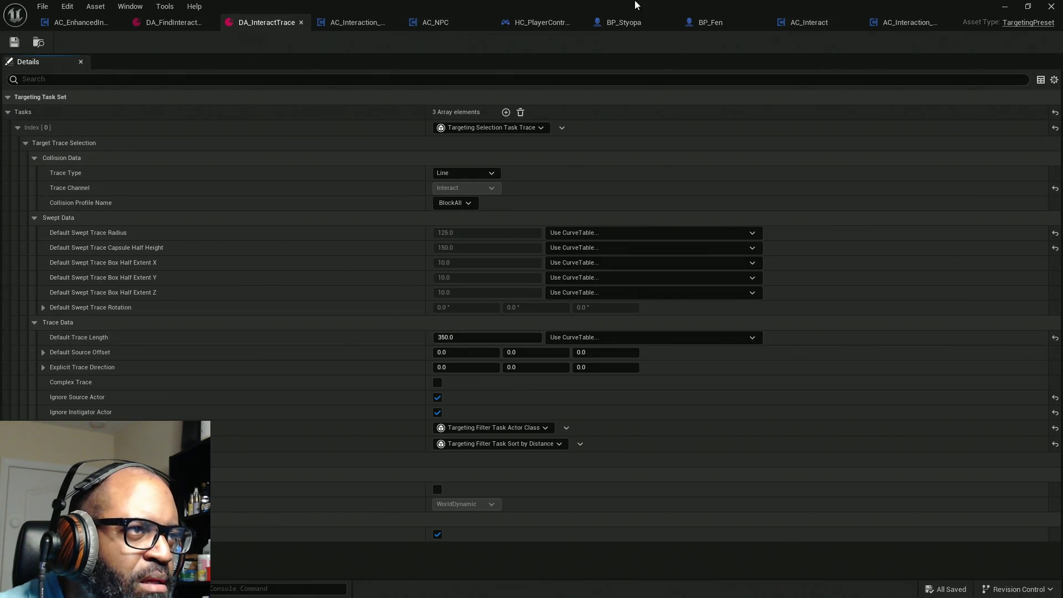
key(alt+Tab)
click(270, 42)
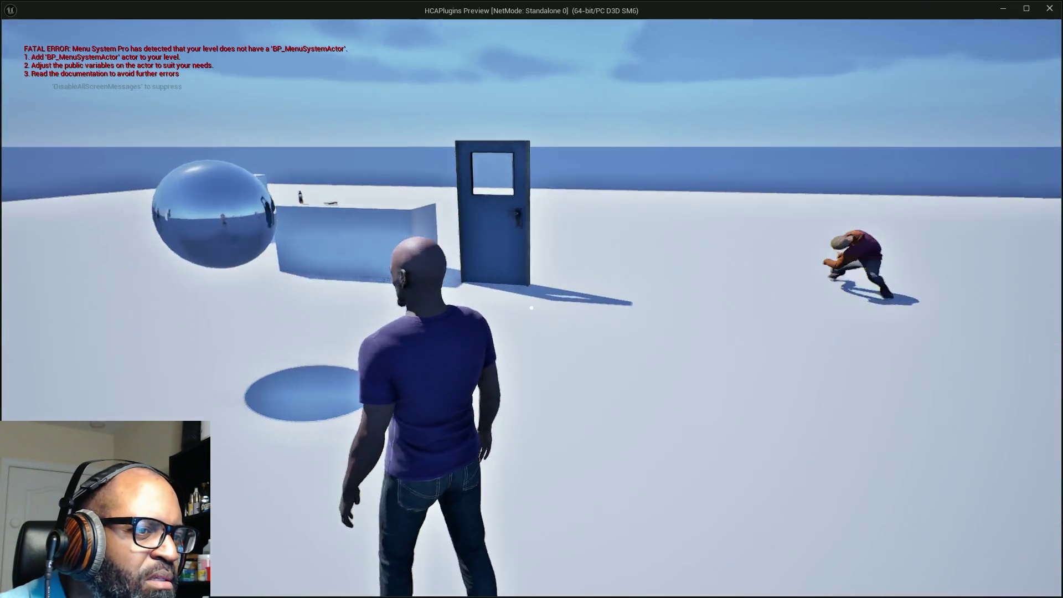
Walk up to the blue door and its handle, watching the outline and BP_Lance0 debug text, then end play.
key(w)
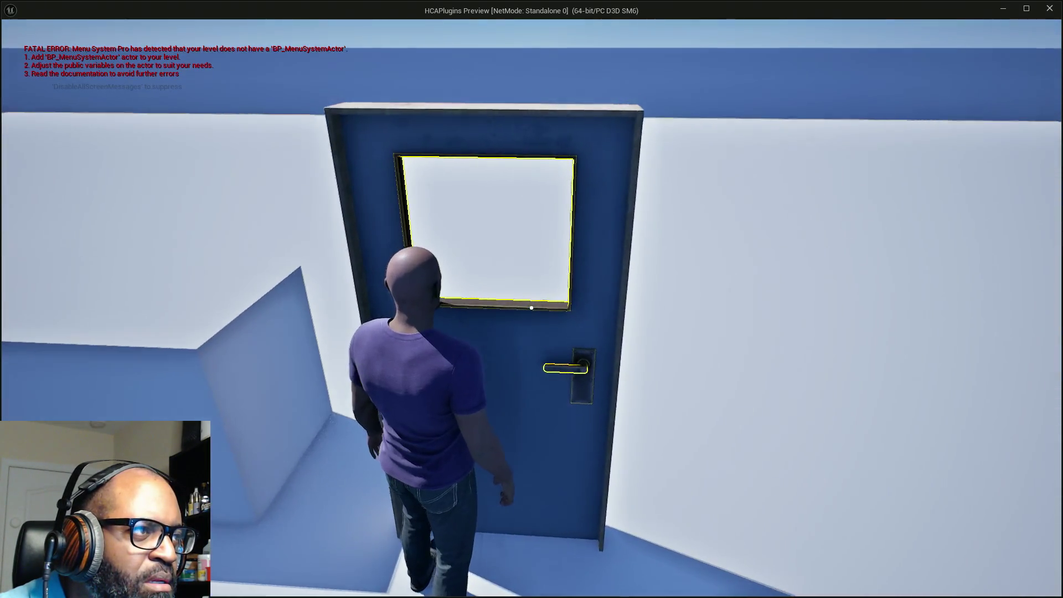
key(e)
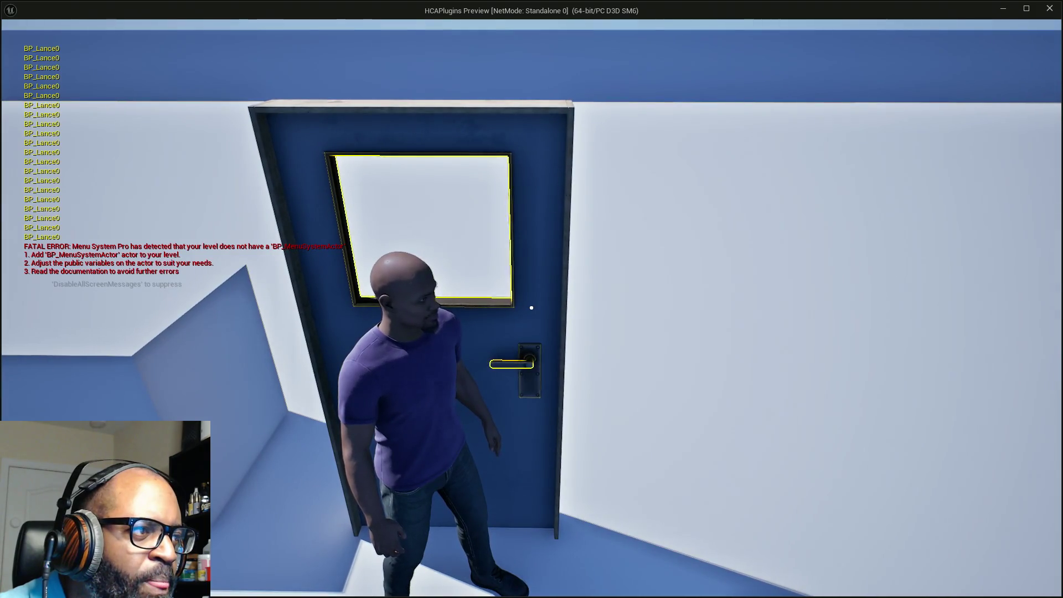
key(d)
key(s)
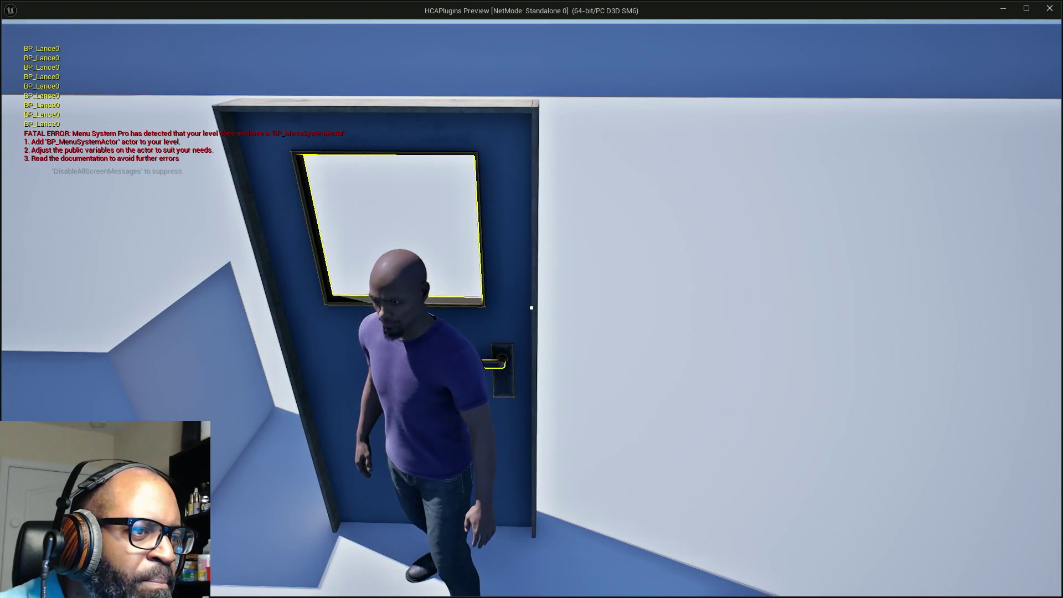
key(Escape)
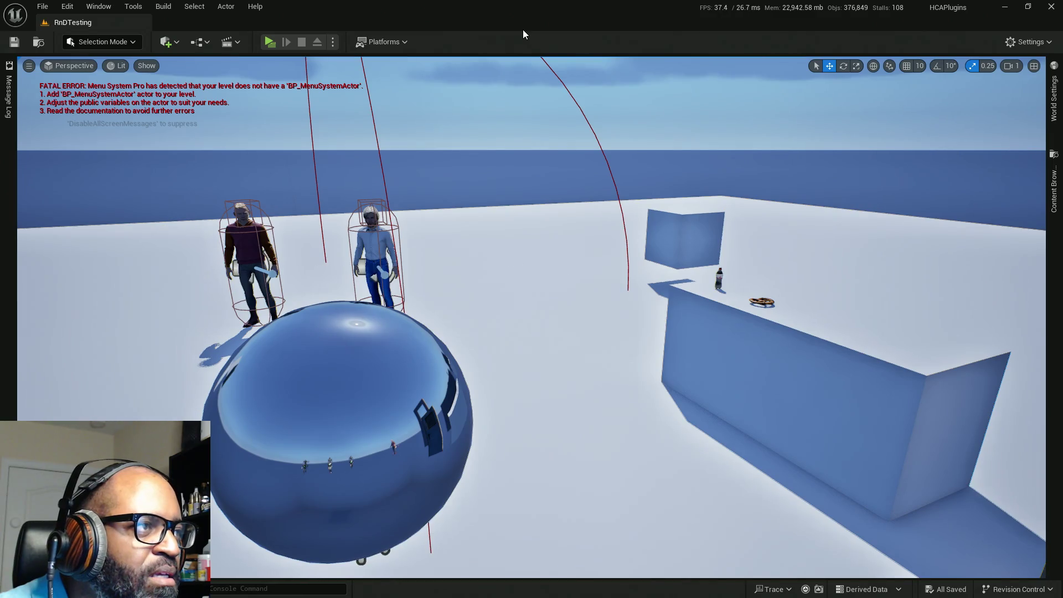
Change AC_Interaction_CORE's Print String text colour from yellow to pure red with G set to 0.
key(alt+Tab)
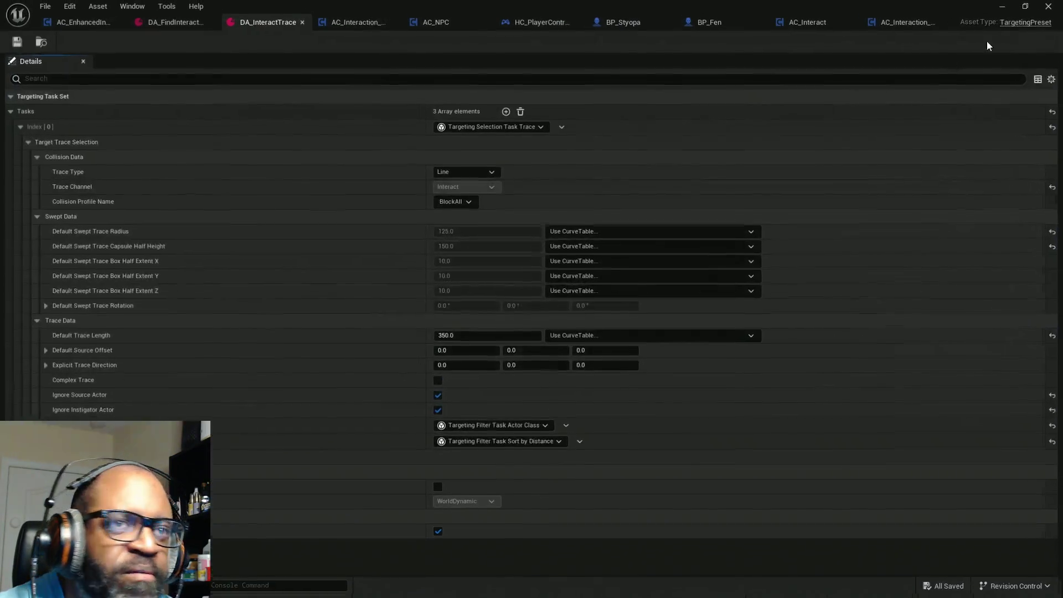
click(898, 23)
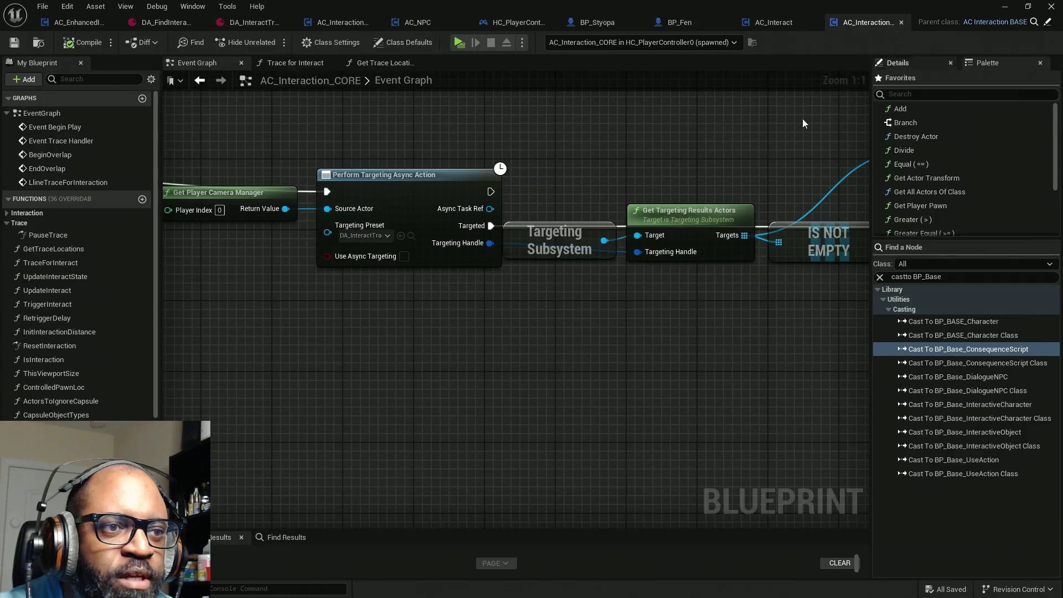
scroll(522, 295, up, 2)
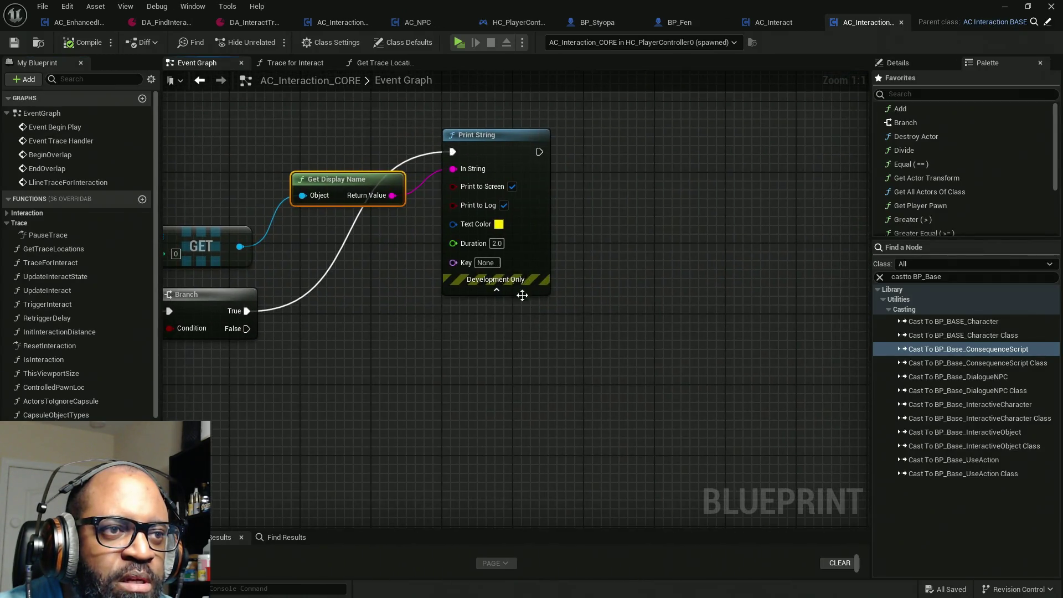
click(499, 224)
drag(600, 354, 617, 323)
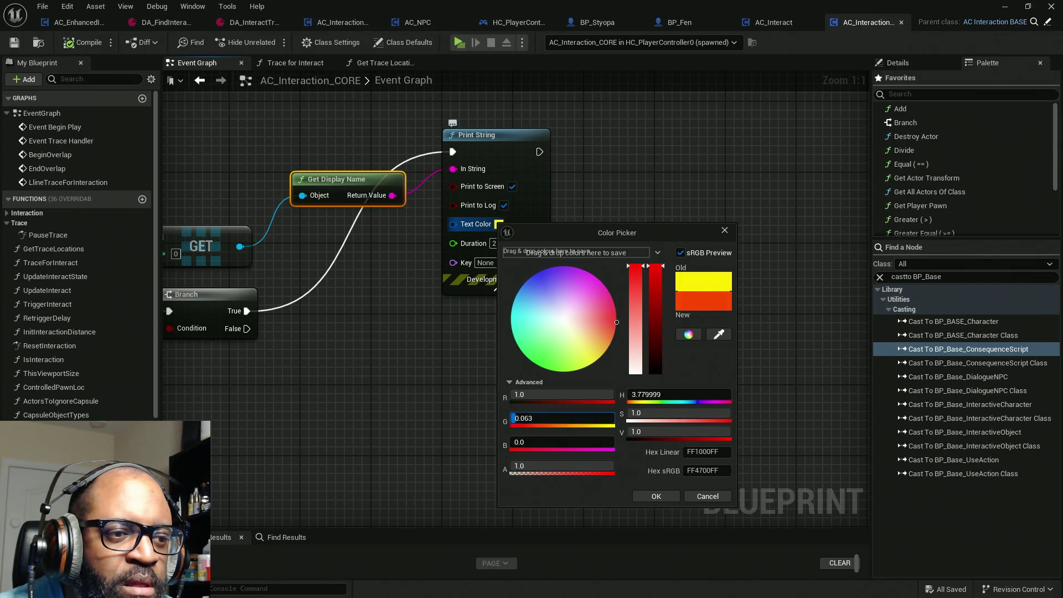
text(0)
key(Return)
click(674, 494)
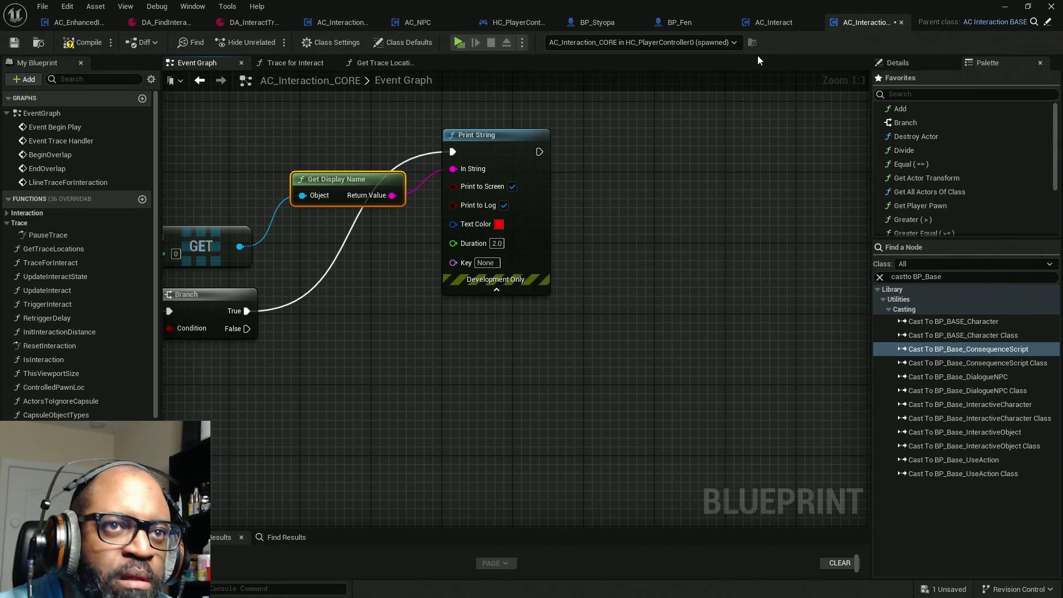
click(1004, 7)
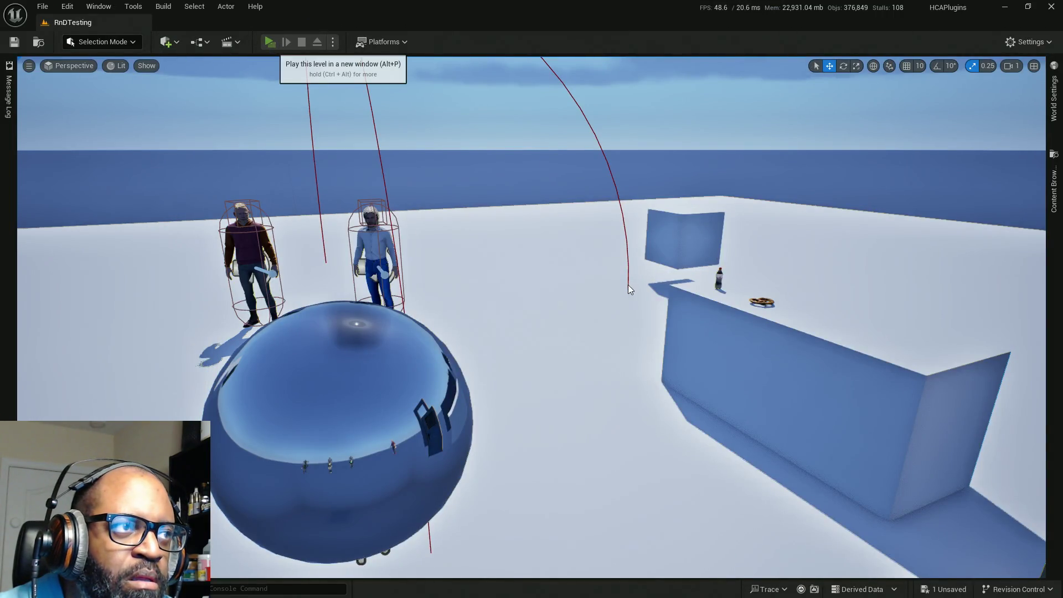
Play in a new window and walk to the door, confirming window and handle highlight with red messages.
click(275, 42)
key(w)
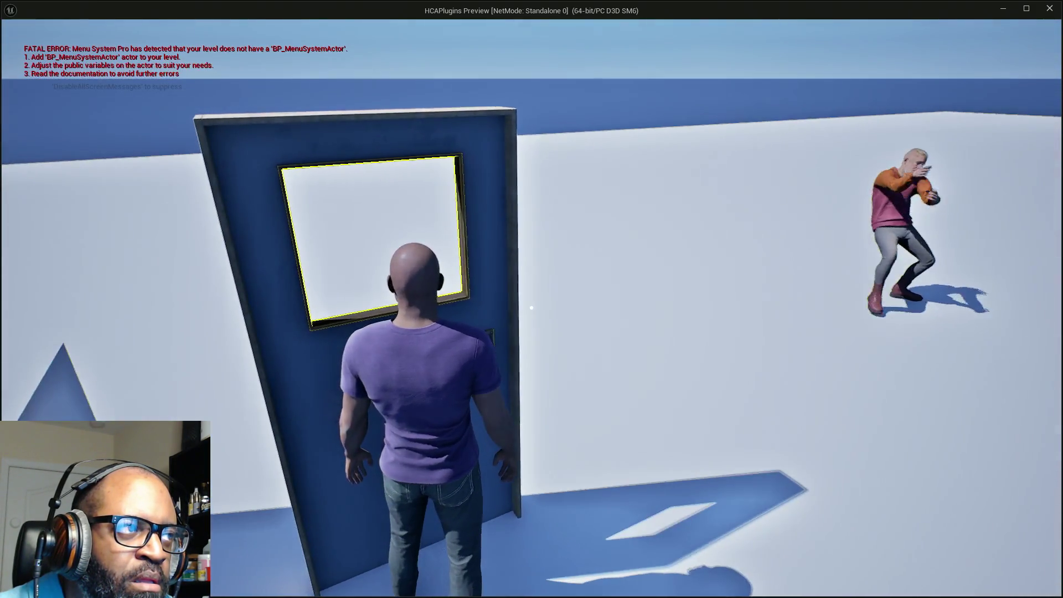
key(e)
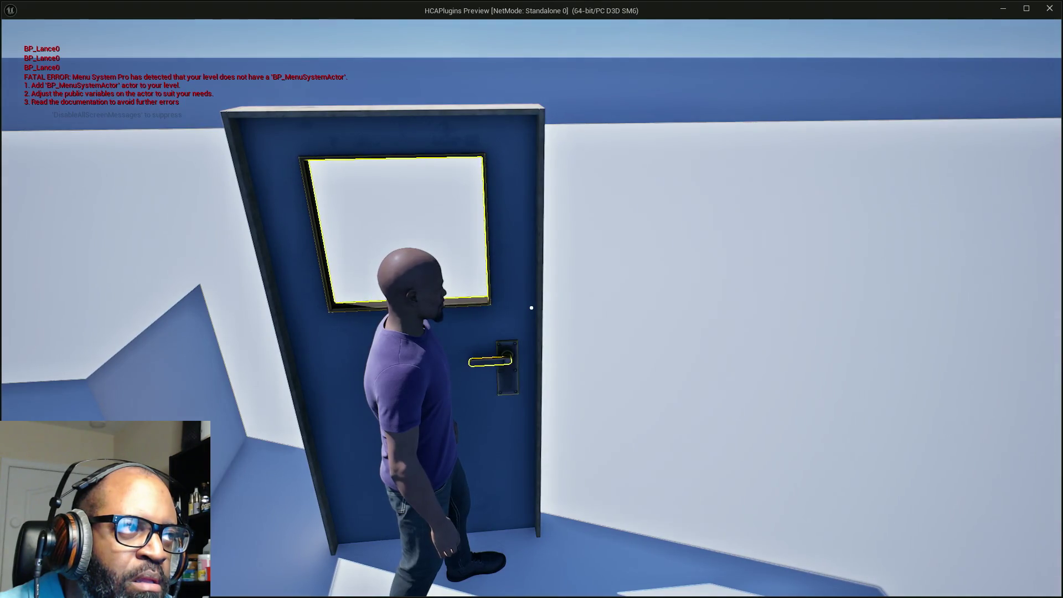
key(s)
key(w)
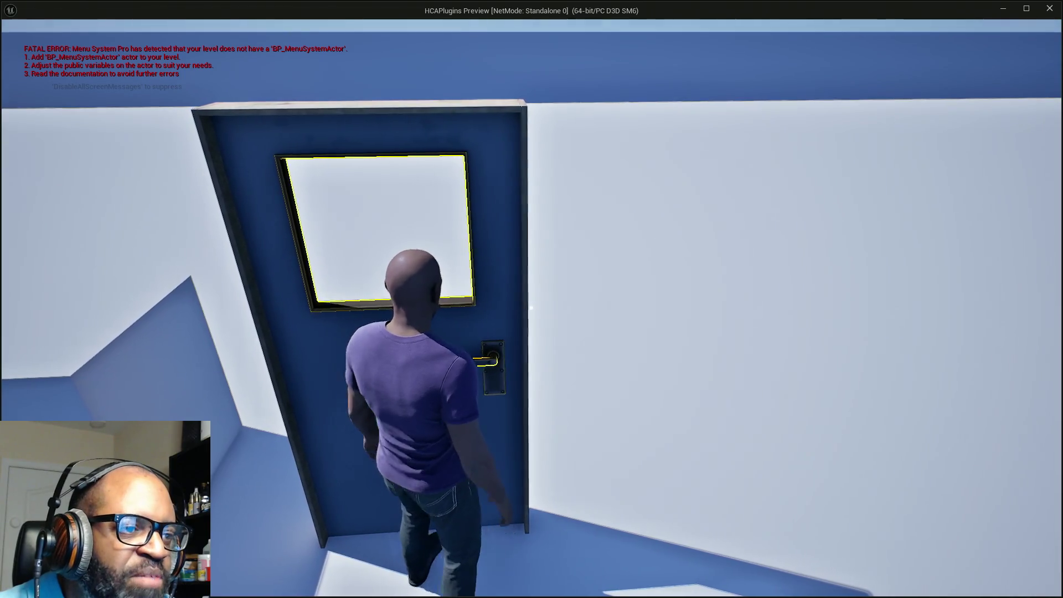
key(d)
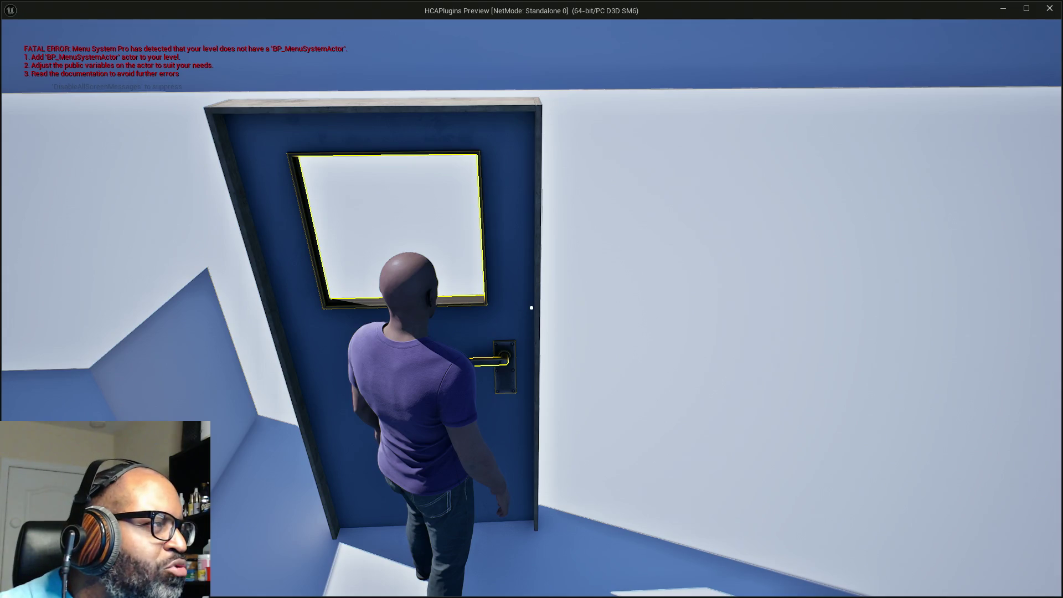
key(Escape)
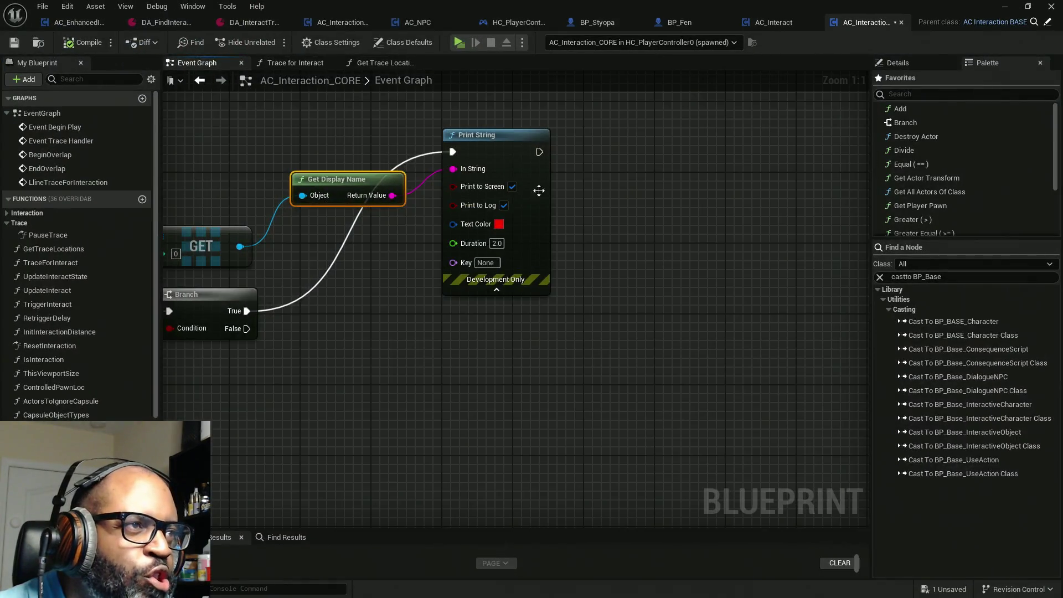
Save all modified assets from the DA_InteractTrace tab with Ctrl+Shift+S and launch a new play session.
mouse_move(348, 271)
mouse_down()
mouse_move(463, 272)
mouse_move(569, 255)
mouse_up()
scroll(348, 271, down, 2)
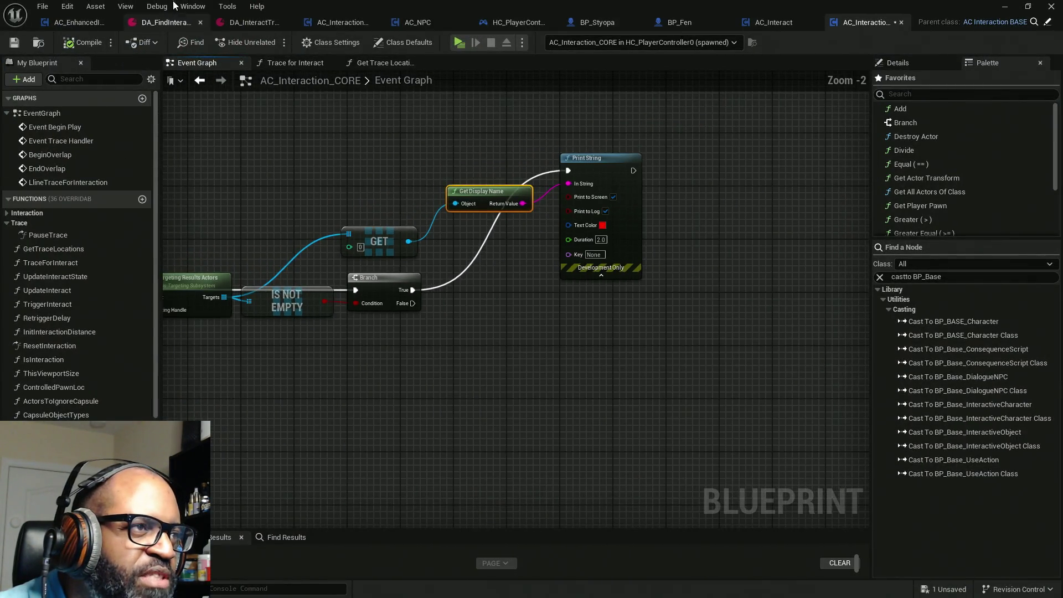
click(258, 25)
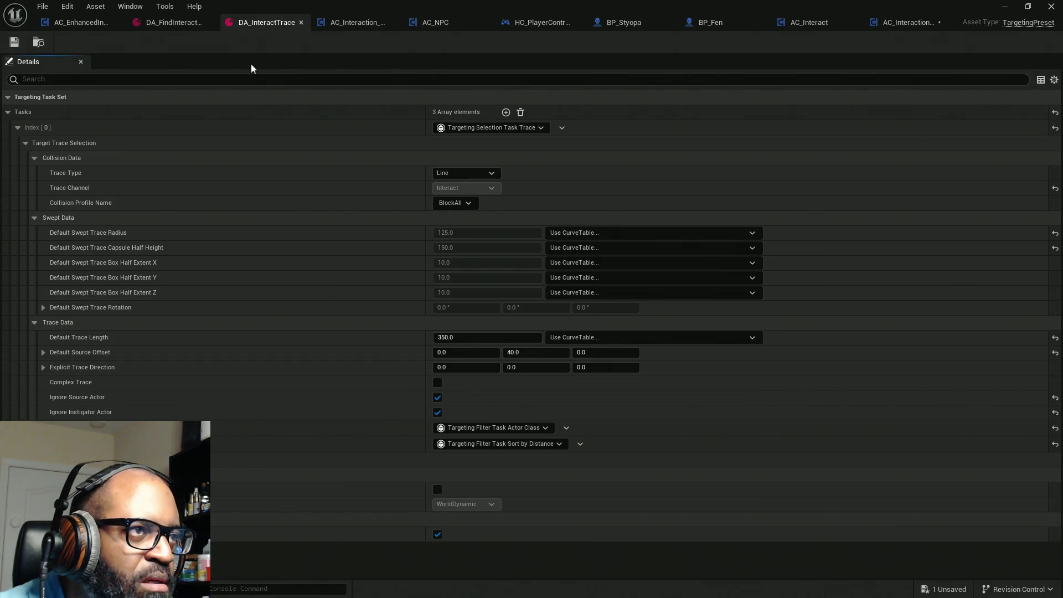
key(ctrl+shift+s)
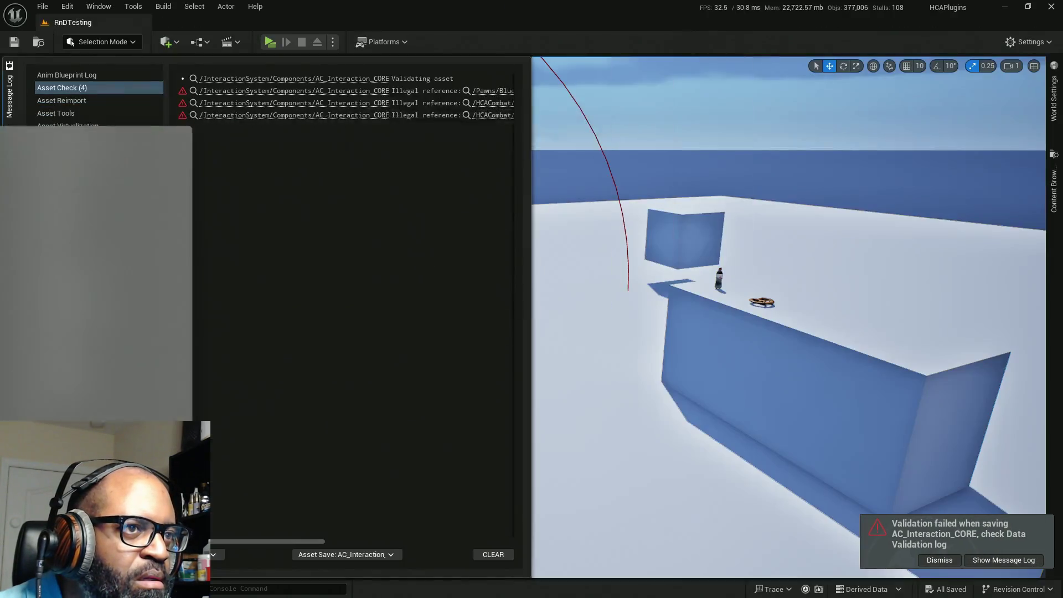
click(265, 42)
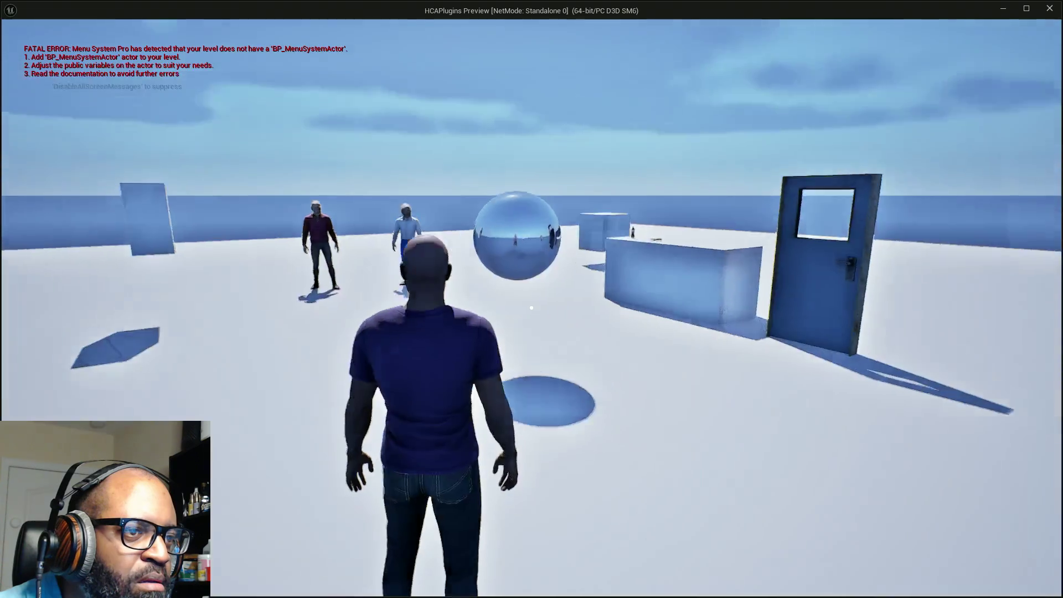
Walk past the door, the pretzel and bottle, and both standing characters checking highlights, then stop playing.
key(w)
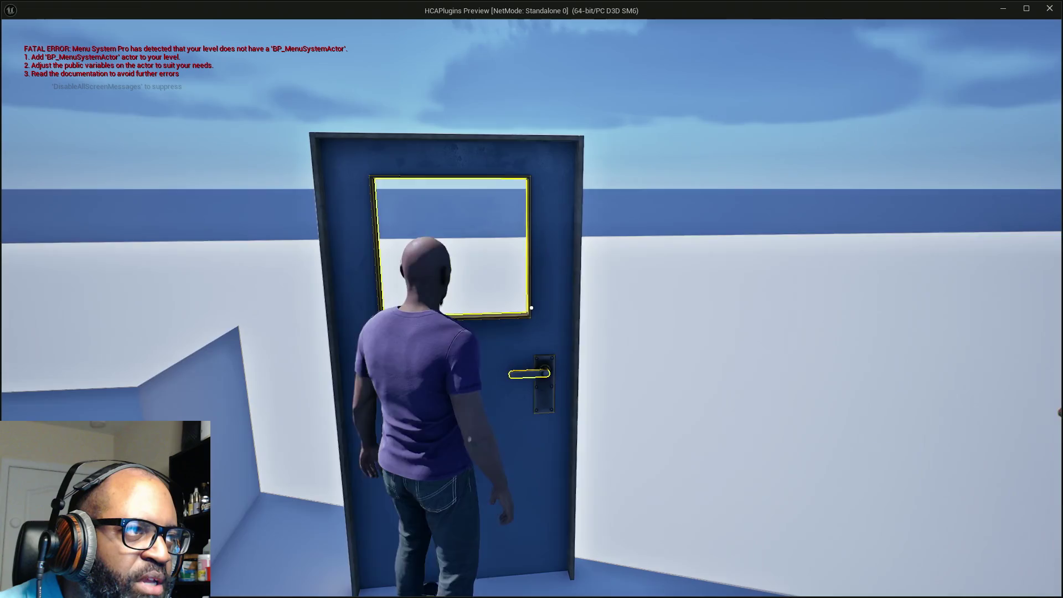
key(d)
key(a)
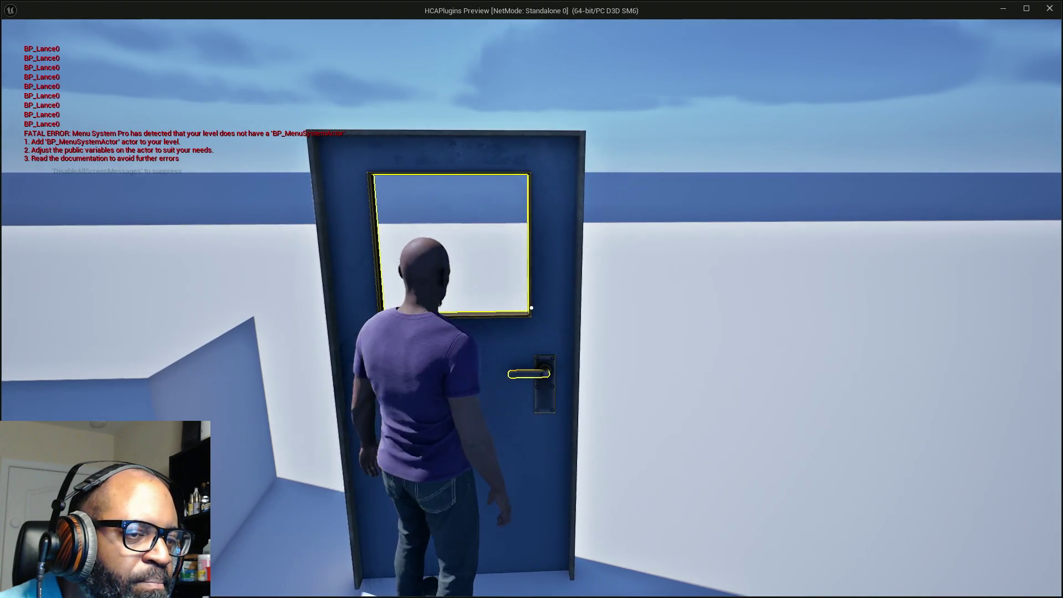
key(a)
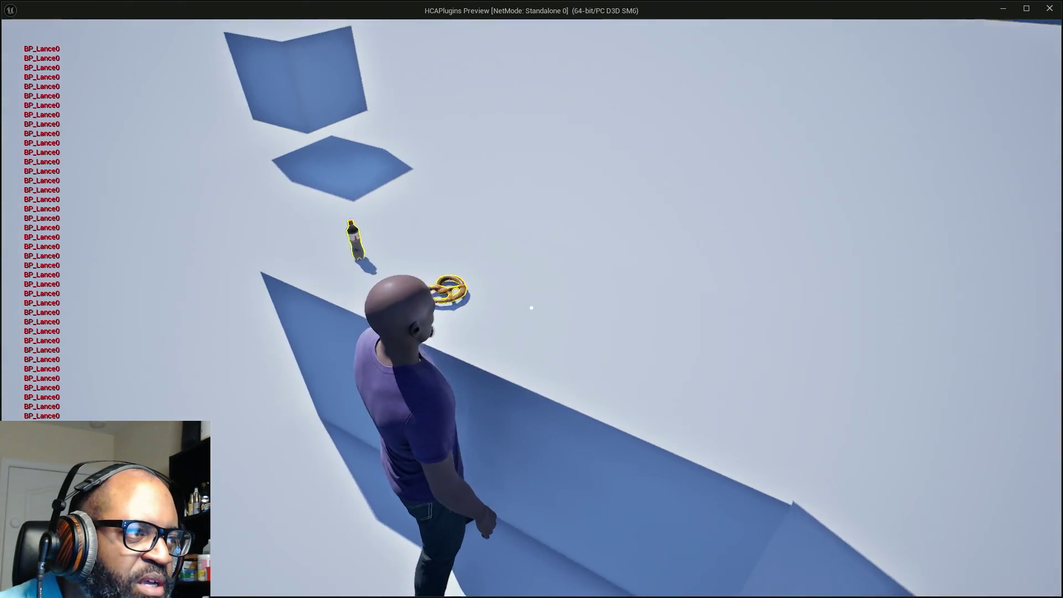
key(w)
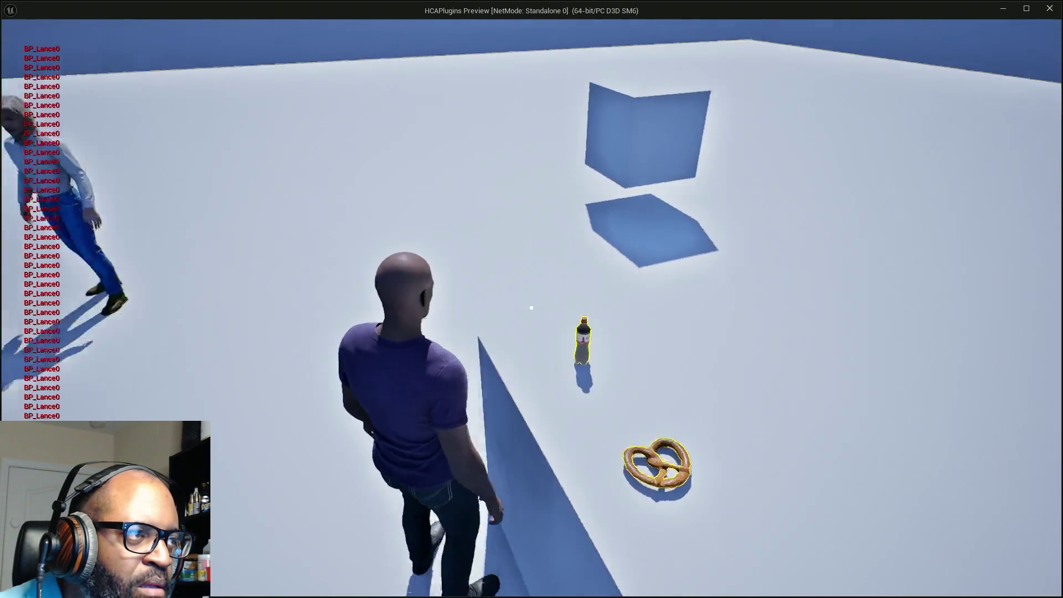
key(w)
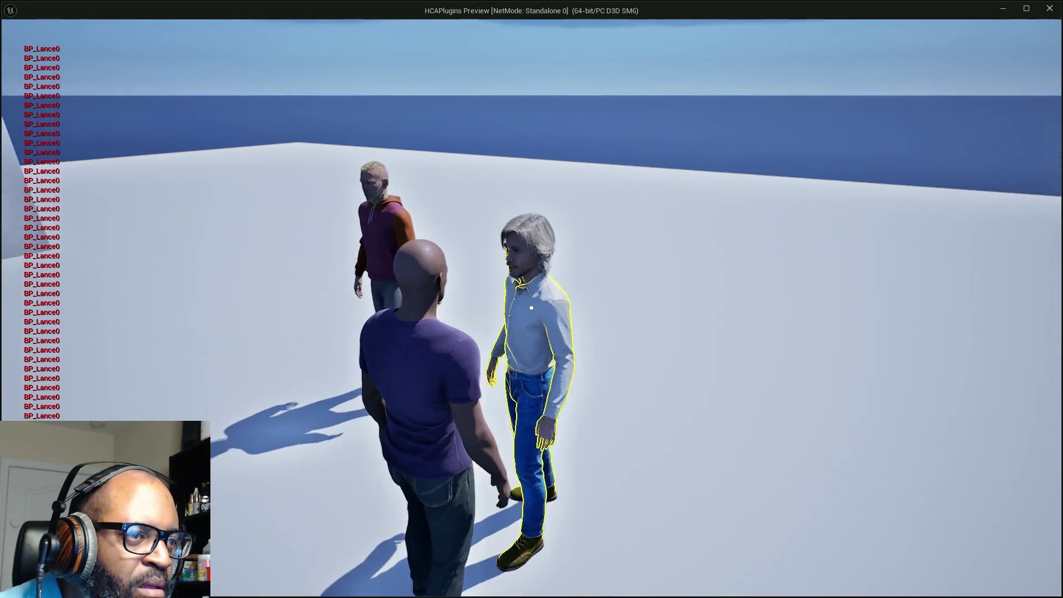
key(s)
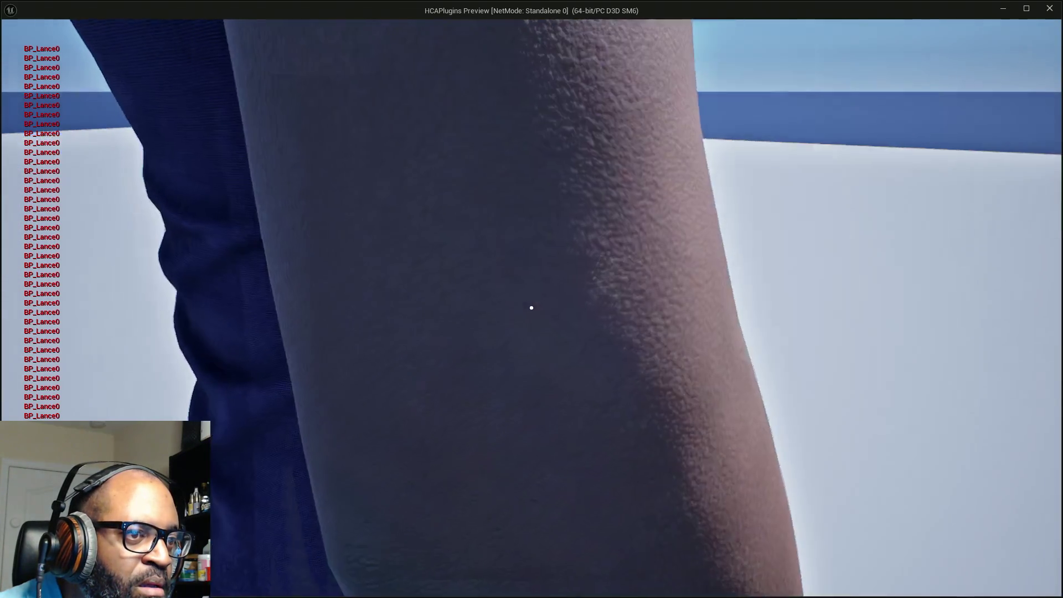
key(w)
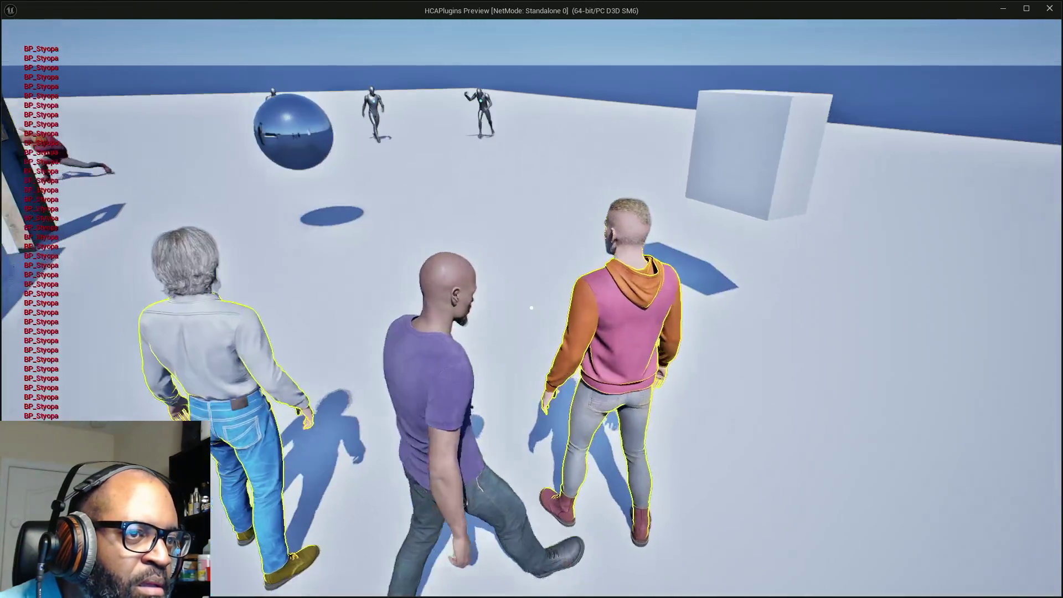
key(w)
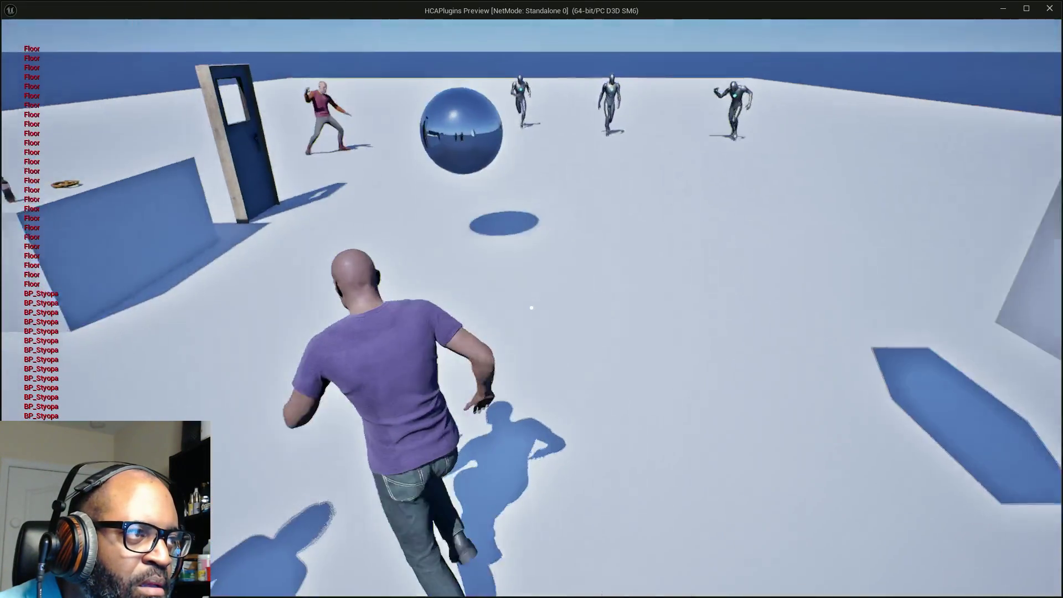
key(Escape)
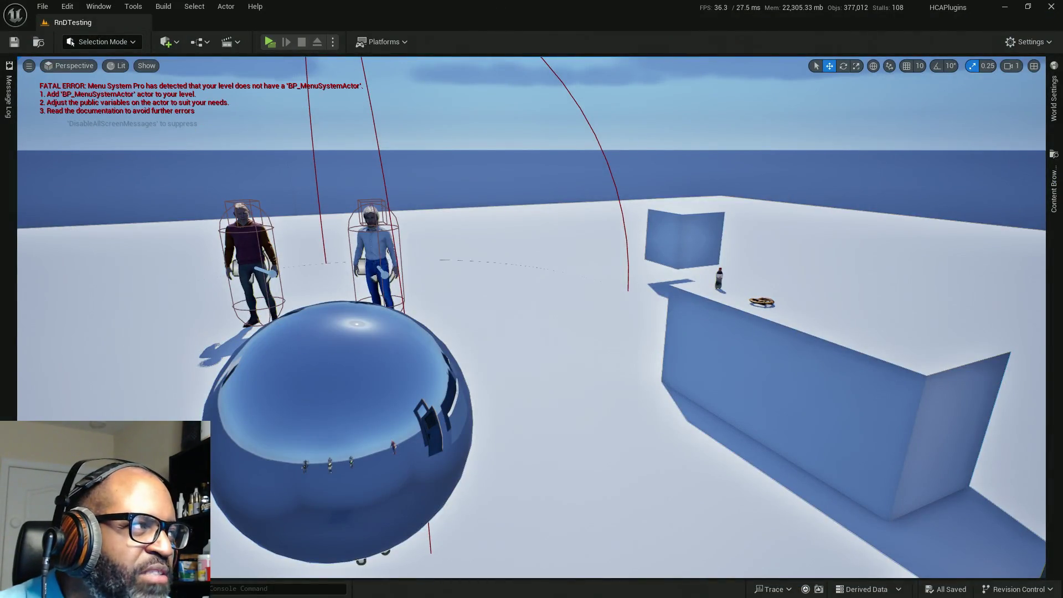
Show the BP_Fen character blueprint in its 3D Viewport.
key(alt+Tab)
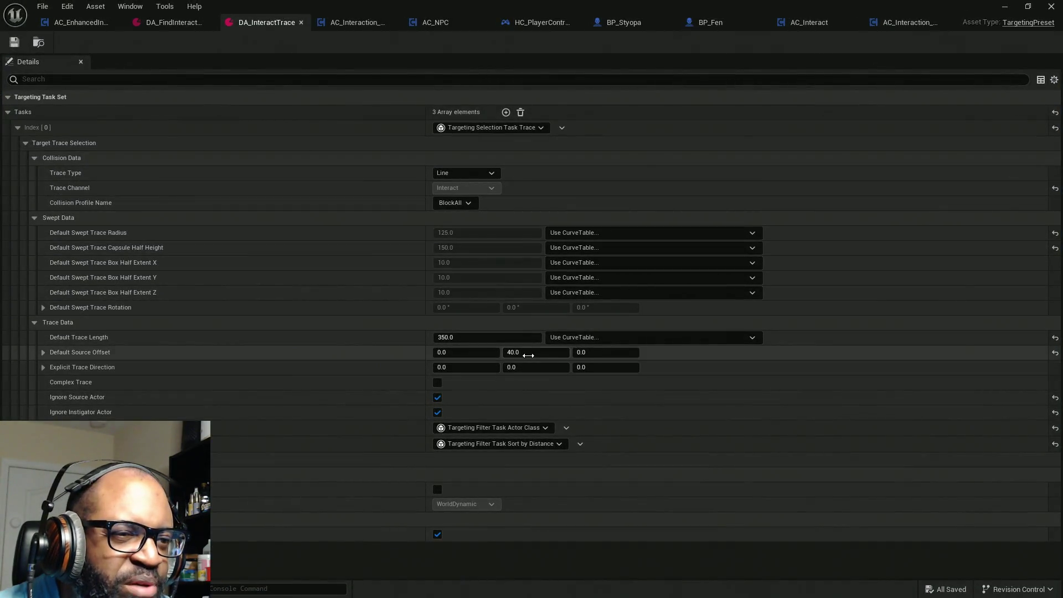
click(724, 26)
click(191, 63)
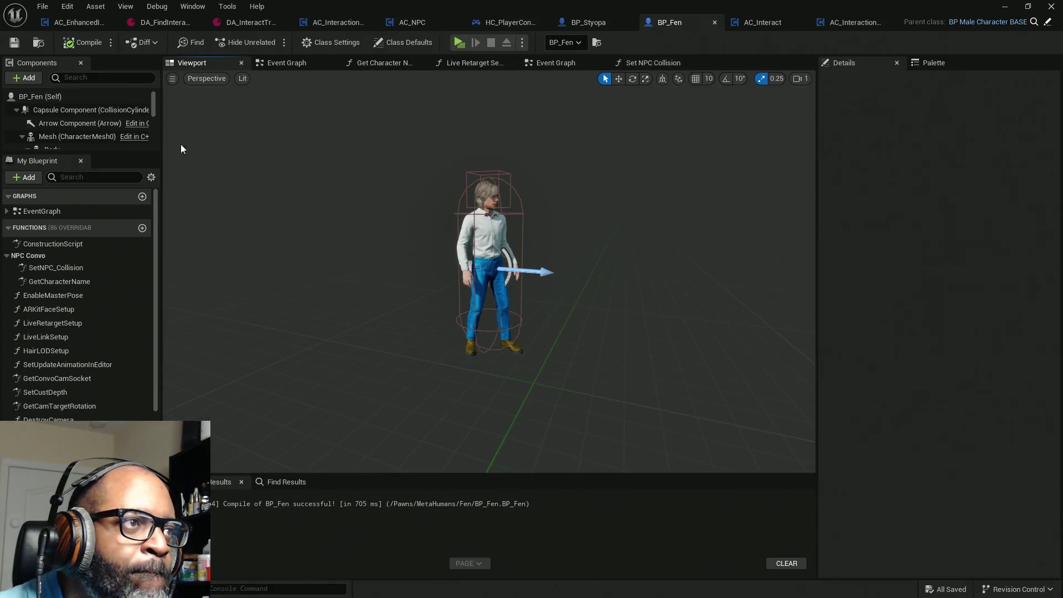
Select BP_Fen's CameraBoom to read its 0, 40, 60 socket offset, then return to AC_Interaction_CORE.
drag(116, 154, 114, 194)
click(22, 136)
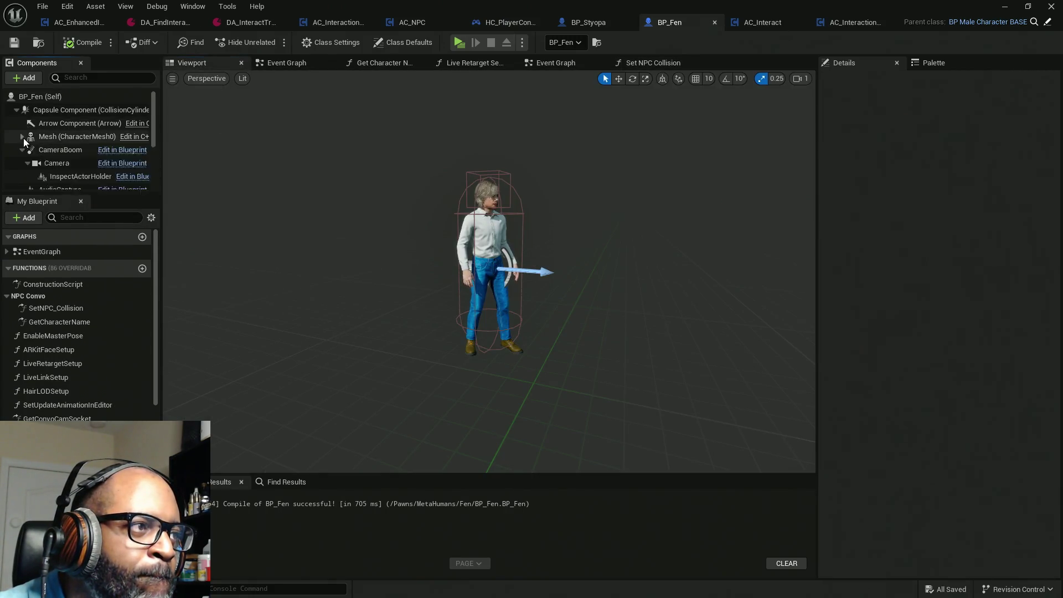
click(61, 150)
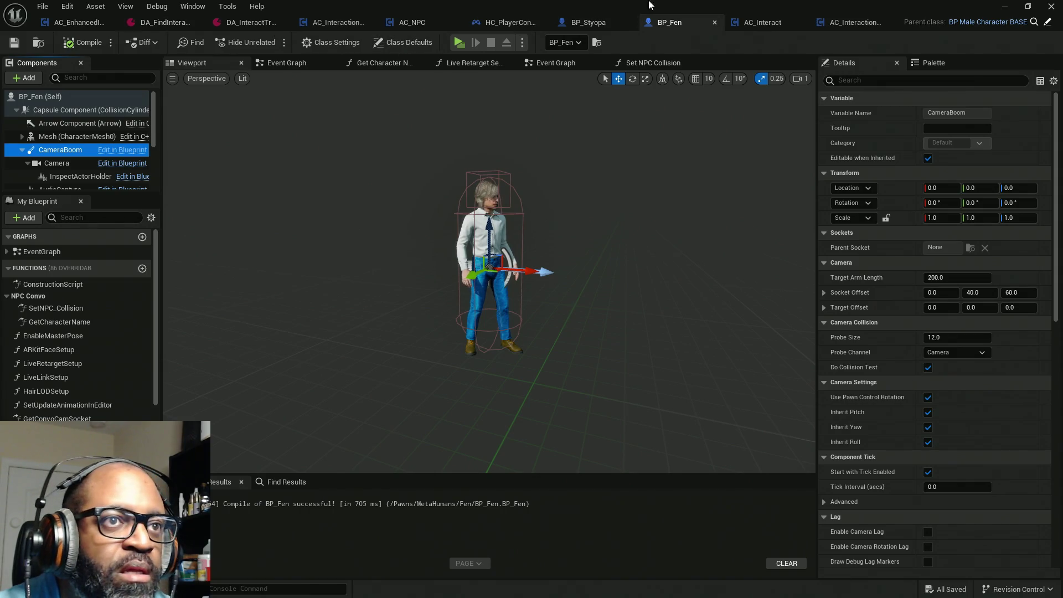
click(837, 28)
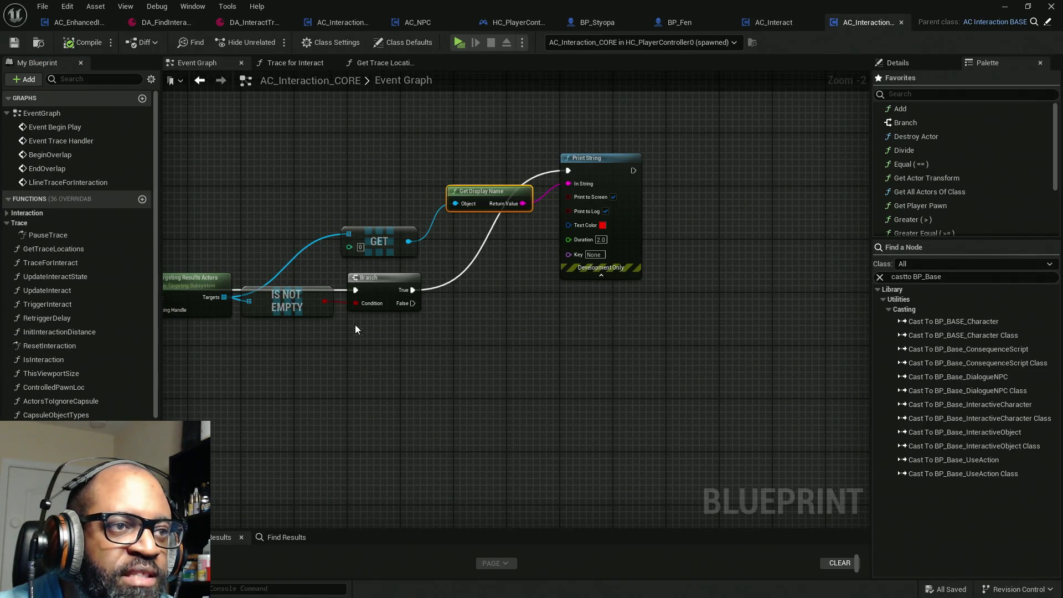
Give DA_InteractTrace a Default Source Offset Z of 60 and an Explicit Trace Direction X of 1.0.
click(274, 22)
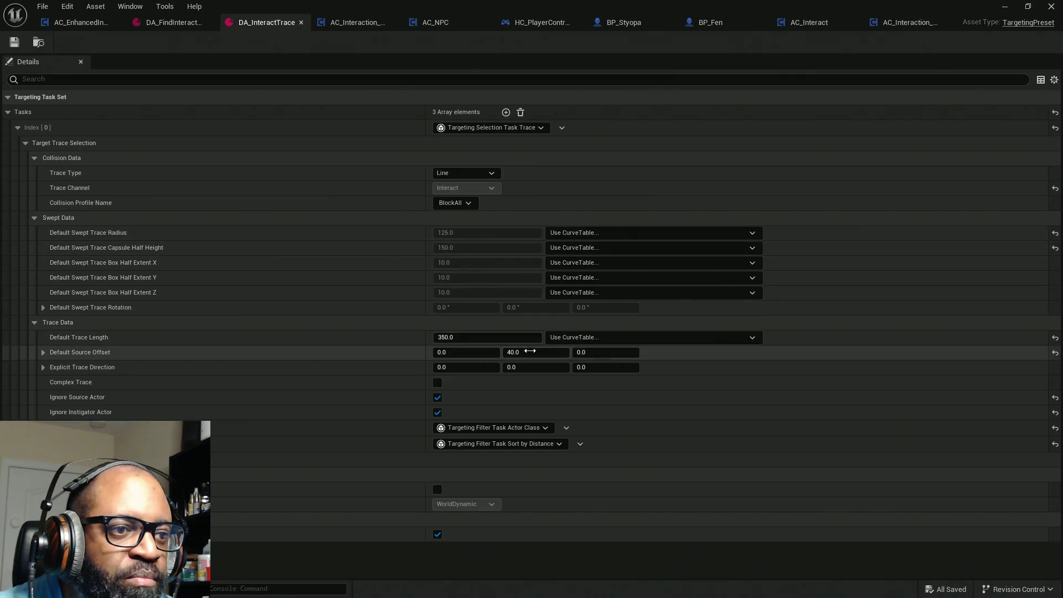
text(60)
key(Return)
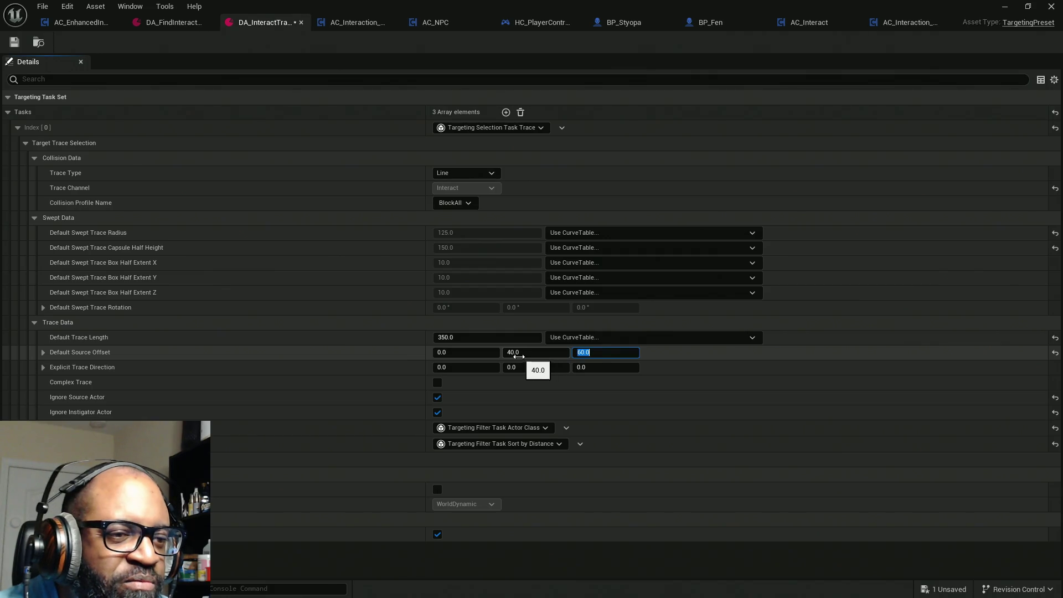
click(41, 367)
click(41, 367)
click(464, 367)
text(1)
key(Return)
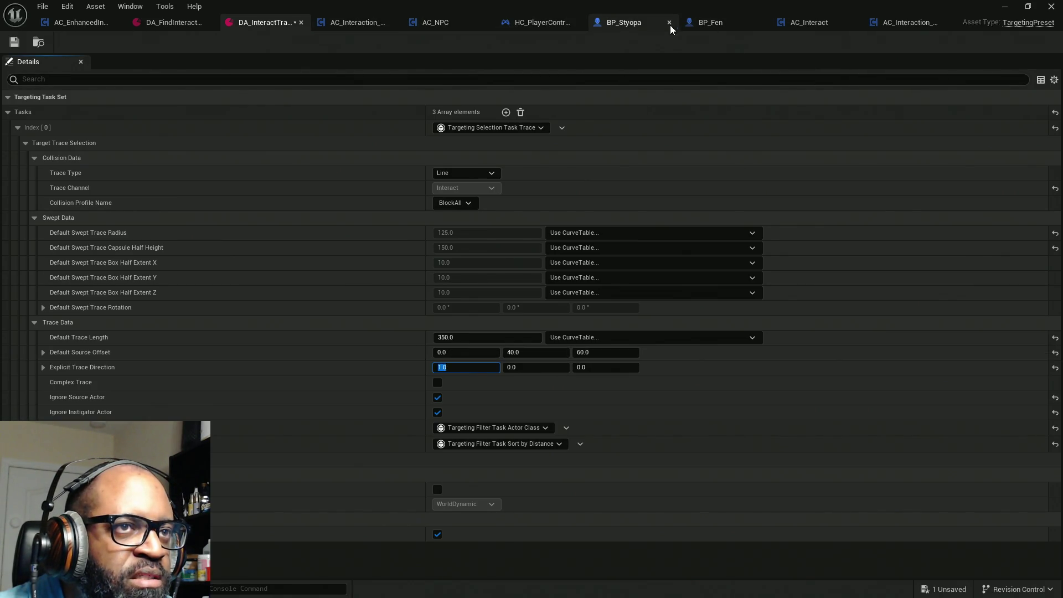
click(624, 23)
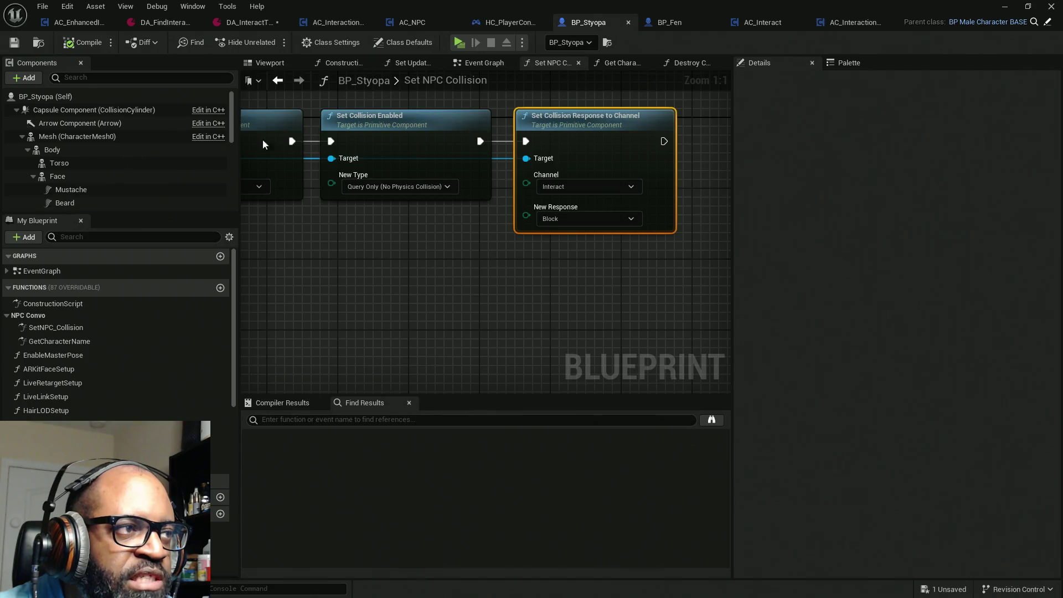
Select BP_Styopa's CameraBoom to check its 0, 40, 60 socket offset, then go back to DA_InteractTrace.
click(22, 137)
click(50, 153)
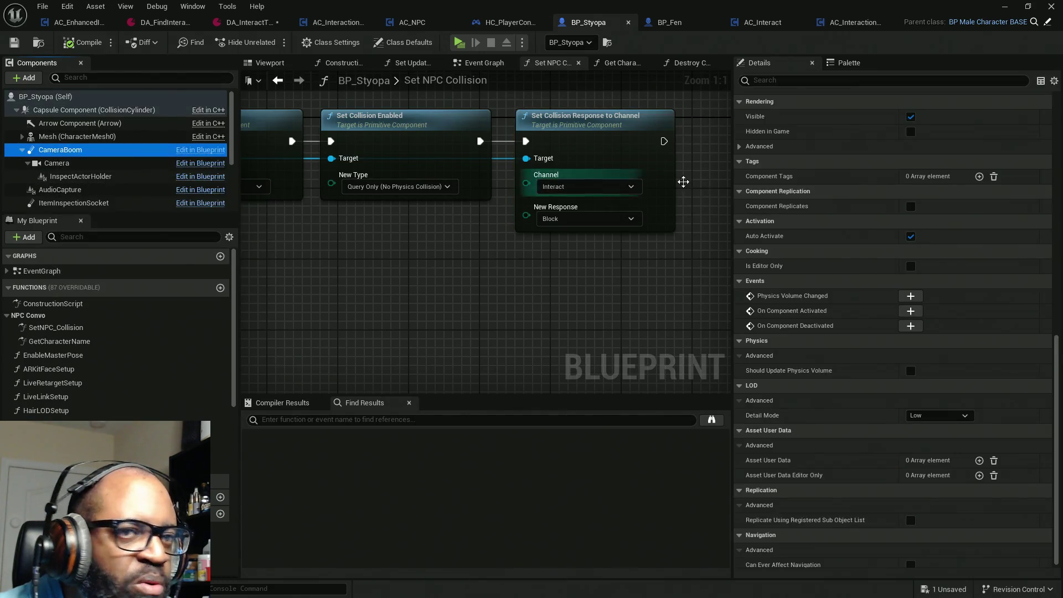
scroll(829, 282, up, 15)
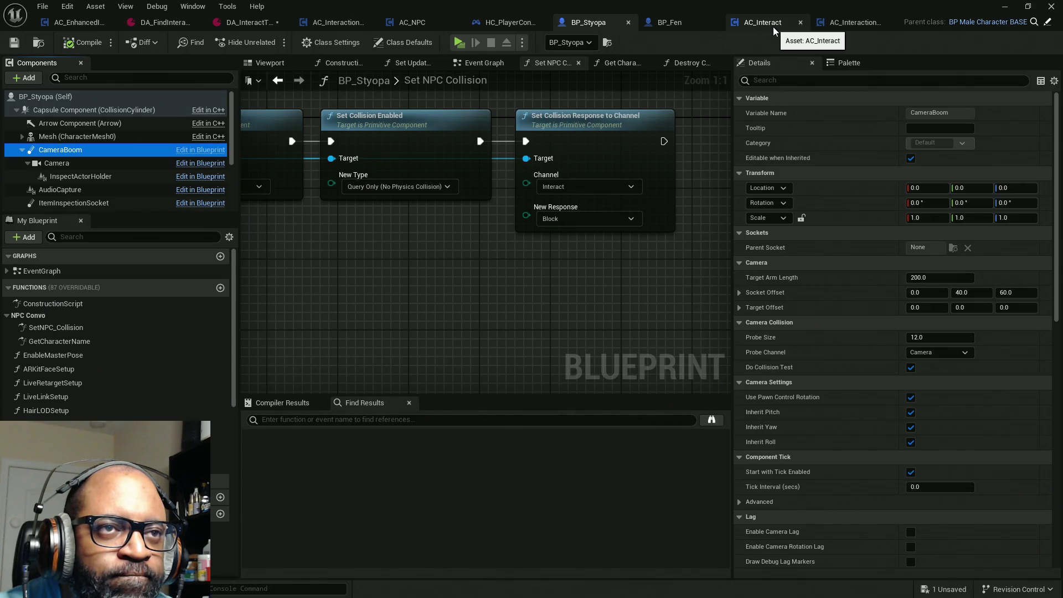
click(250, 22)
Enter source offset X 200, Y 60 and trace length 450 in DA_InteractTrace, then save it.
click(462, 355)
text(200)
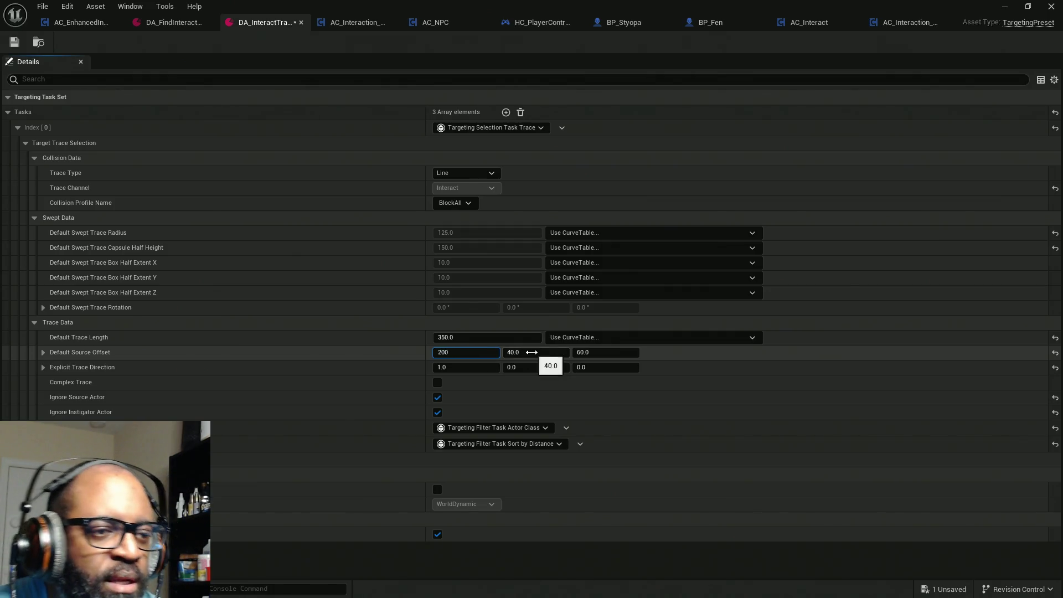
click(531, 351)
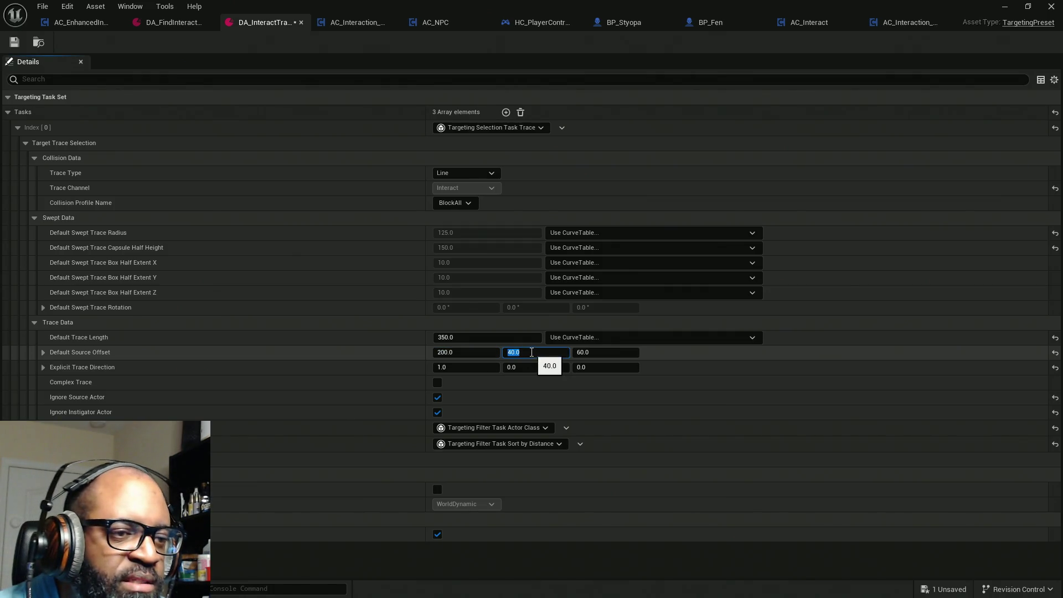
click(459, 338)
text(450)
click(533, 354)
text(60)
key(Return)
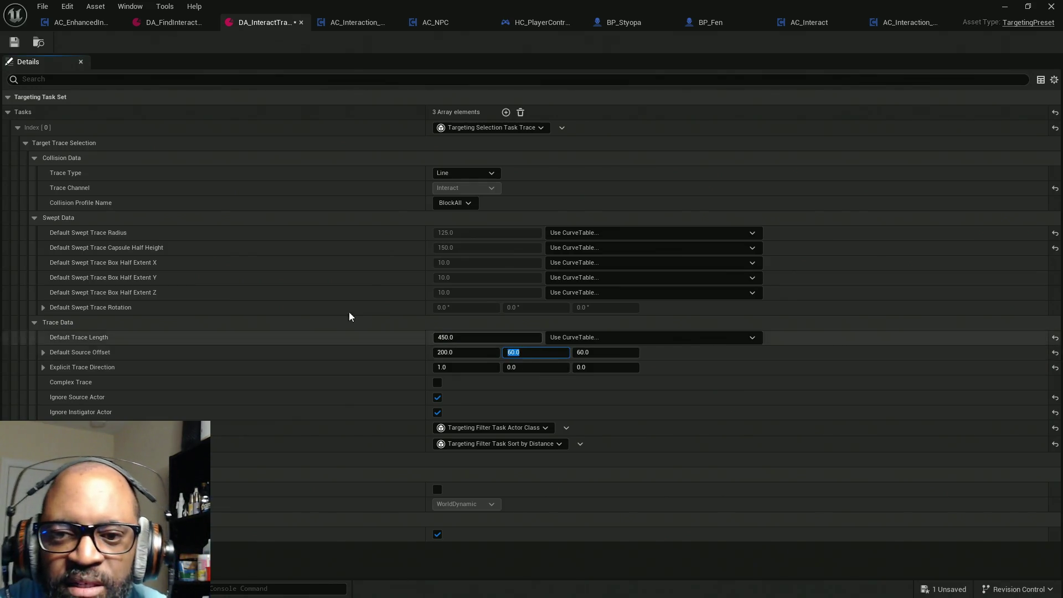
click(14, 43)
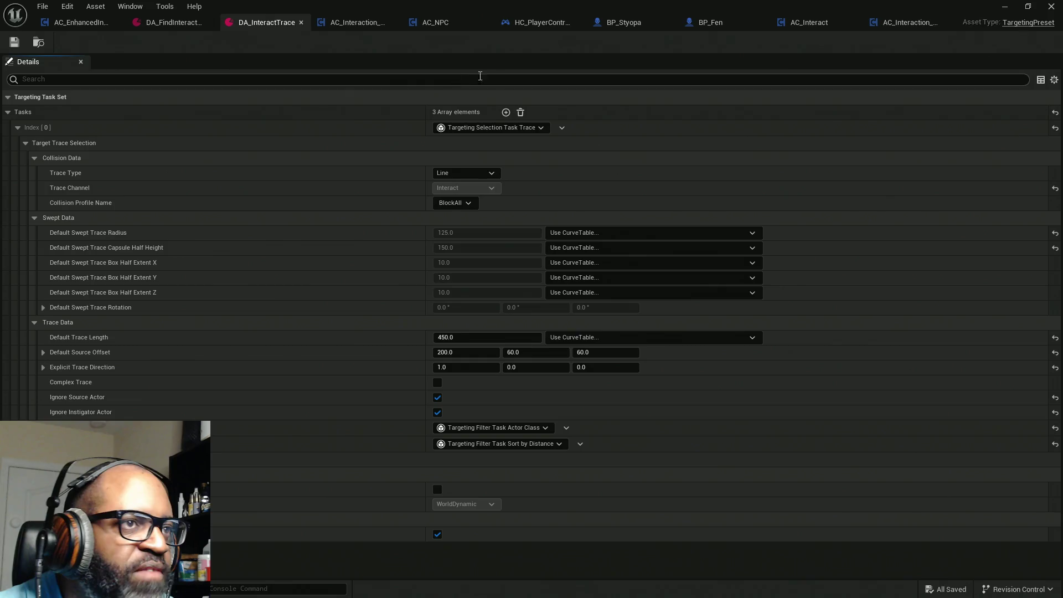
Play-test by walking up to the door, then the bottle and pretzel, then stop the session.
key(alt+p)
key(w)
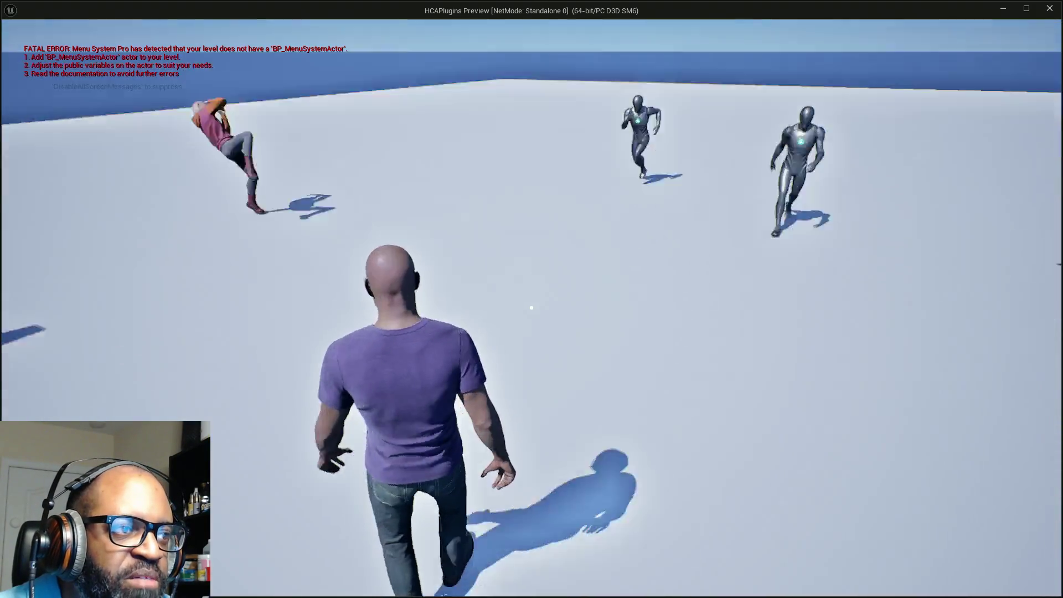
key(w)
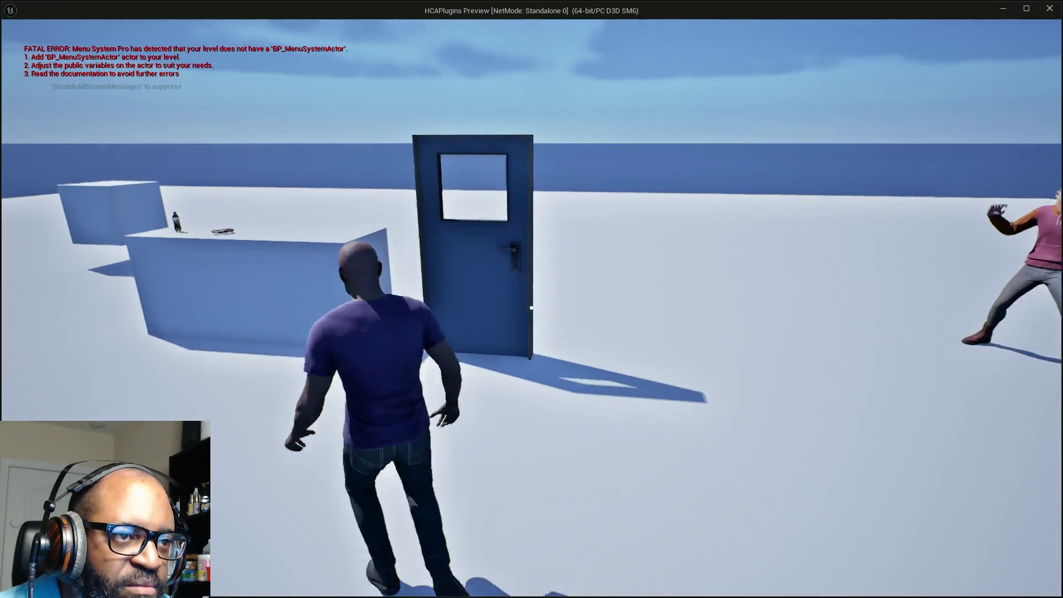
key(w)
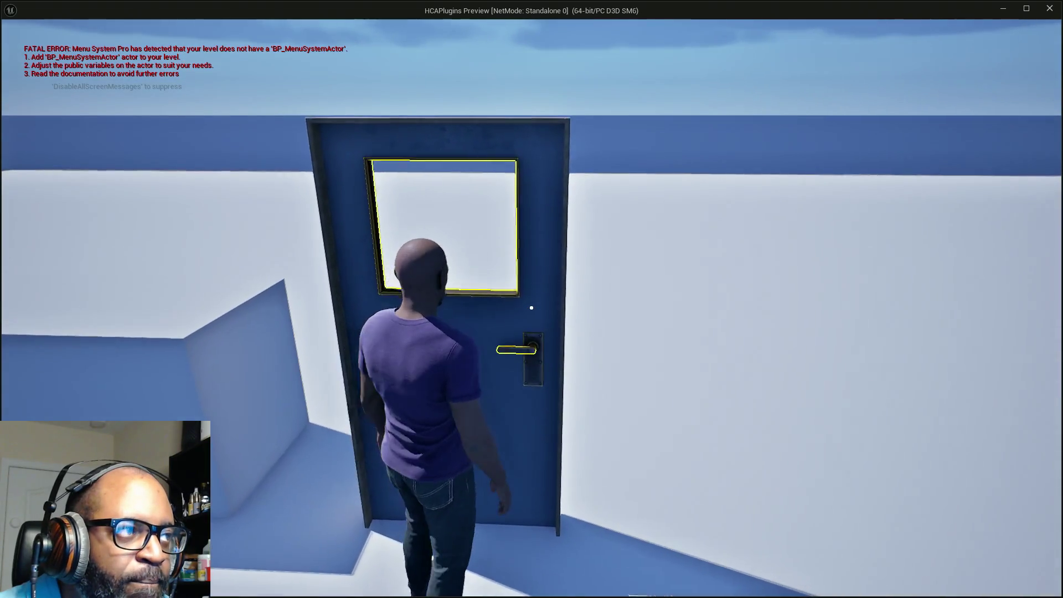
key(s)
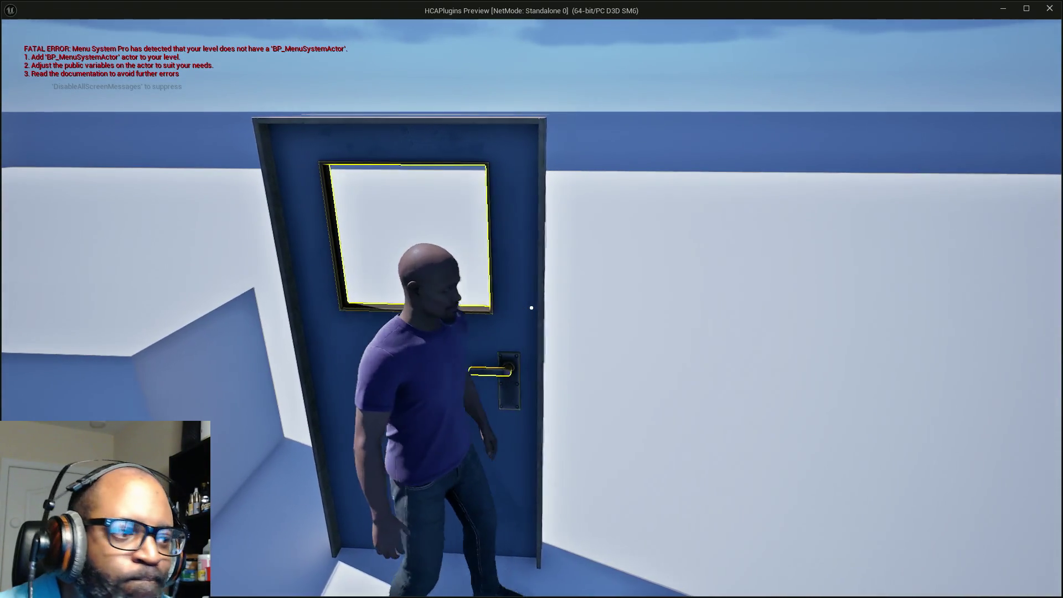
key(w)
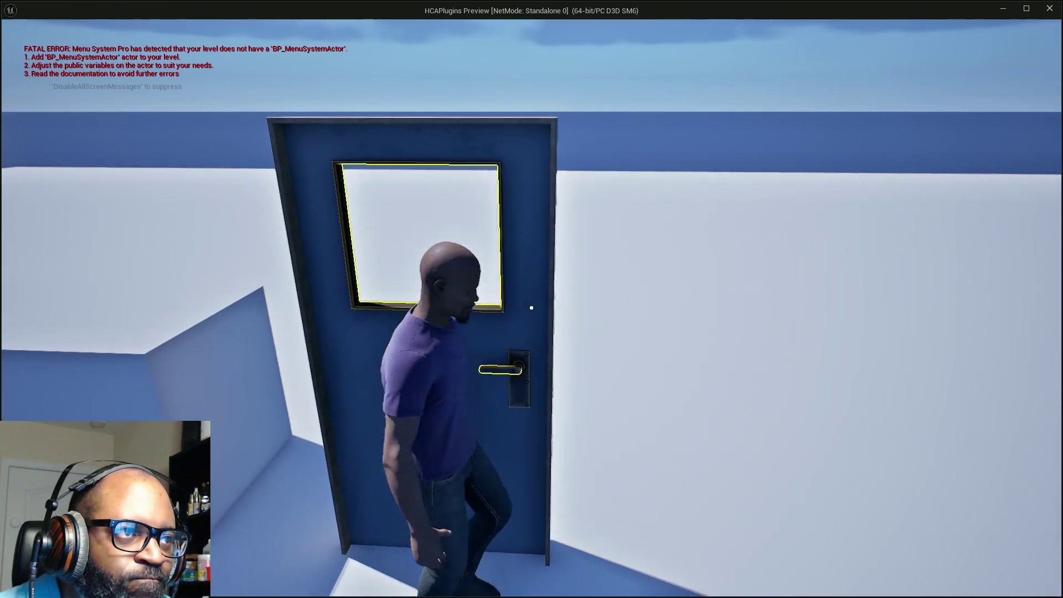
key(w)
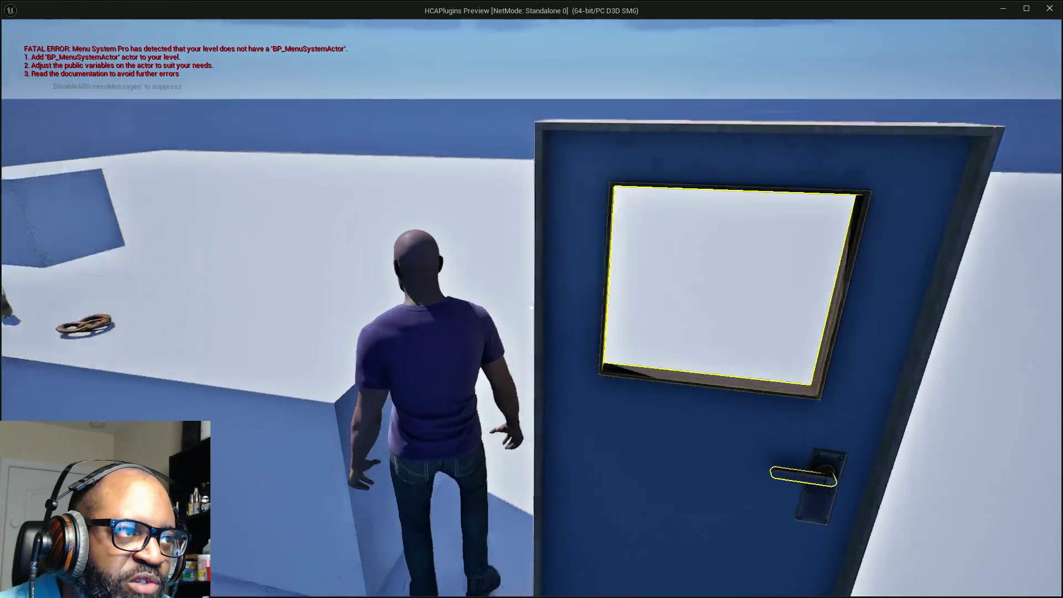
key(w)
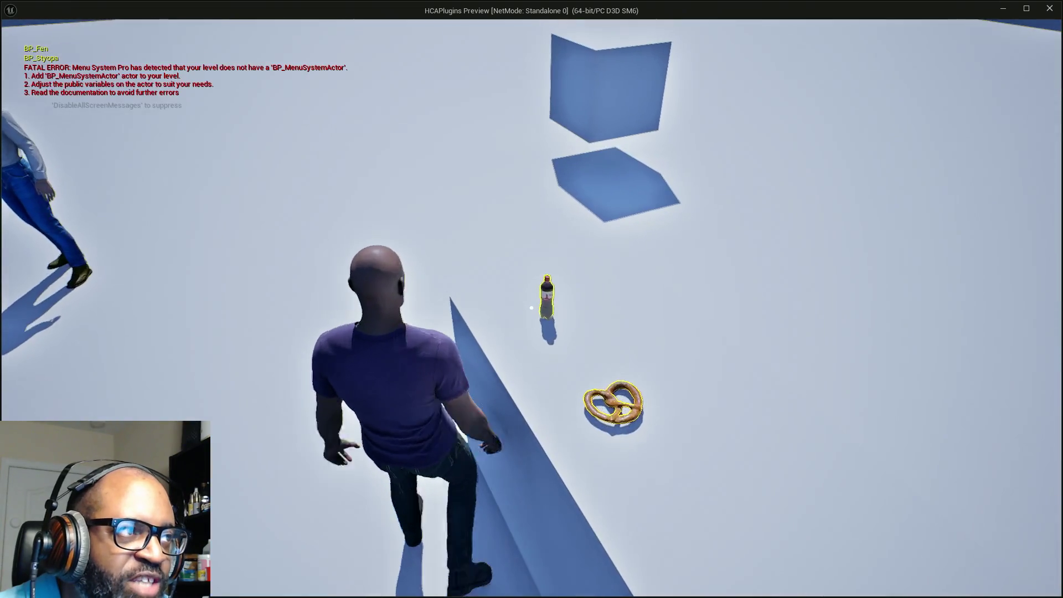
key(Escape)
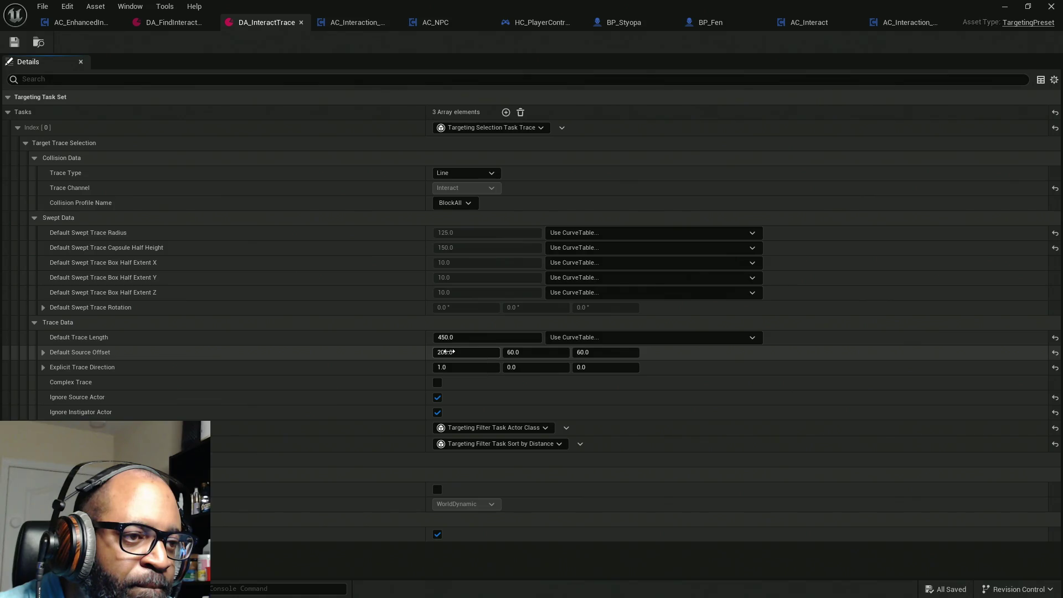
Set Default Source Offset X to 0.0 and save DA_InteractTrace.
text(0)
key(Return)
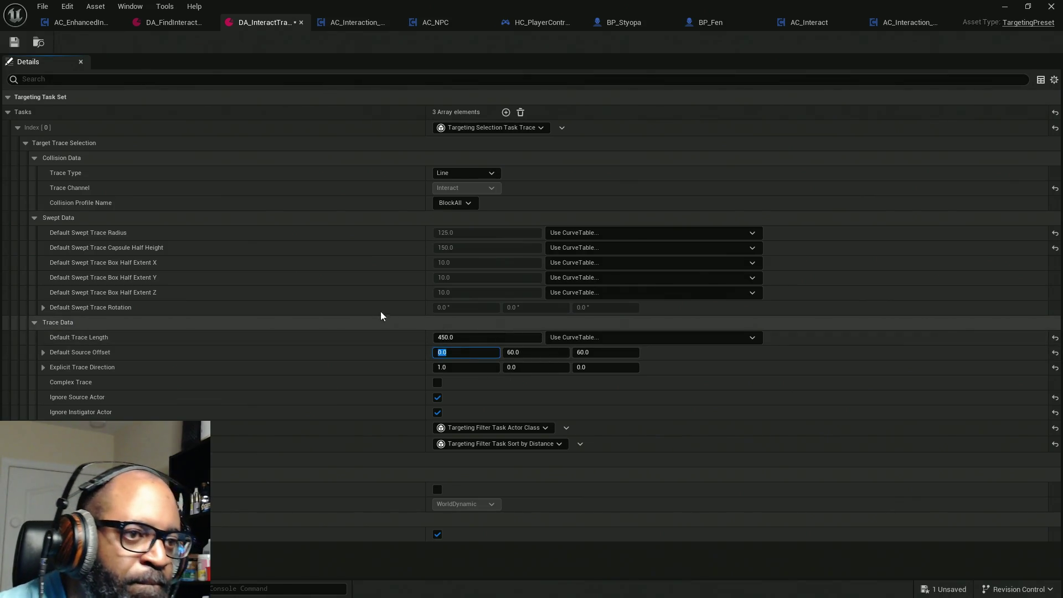
click(14, 43)
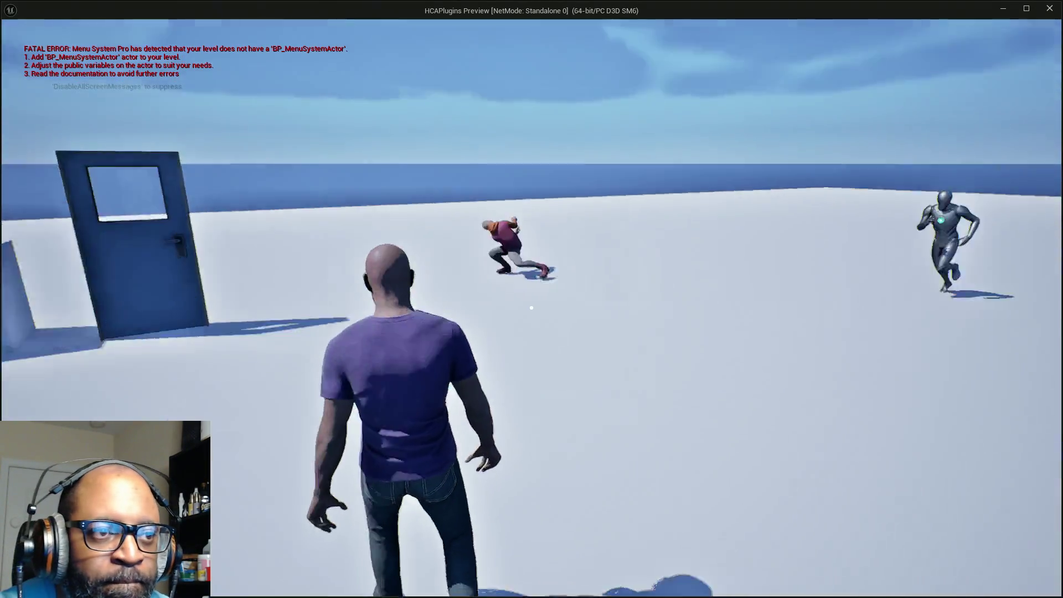
In play, walk to the door, check its highlight, open it, then head toward the bottle and pretzel.
key(w)
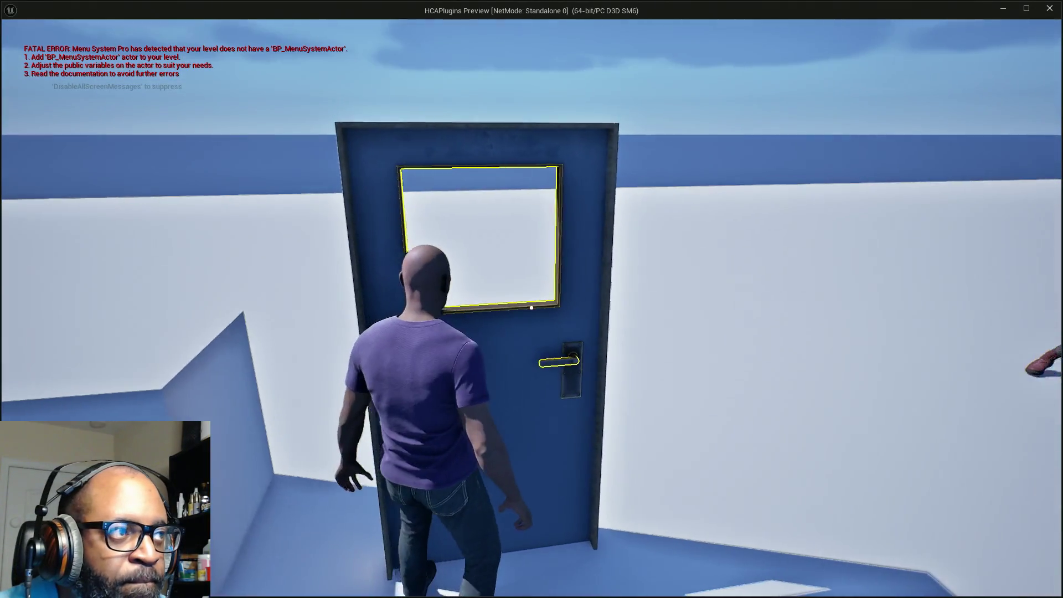
key(a)
key(s)
key(w)
key(d)
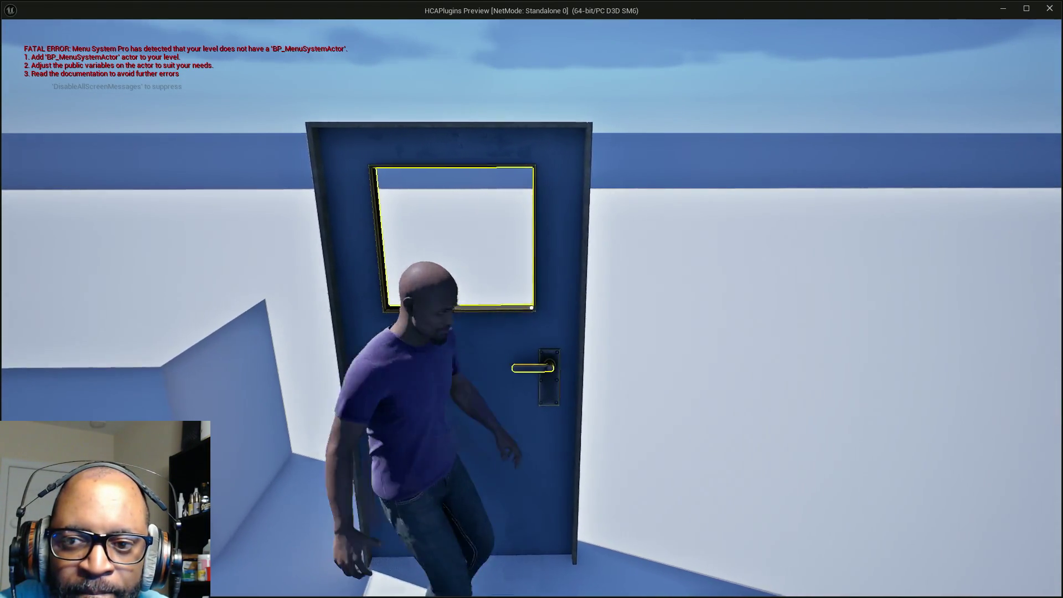
key(s)
key(e)
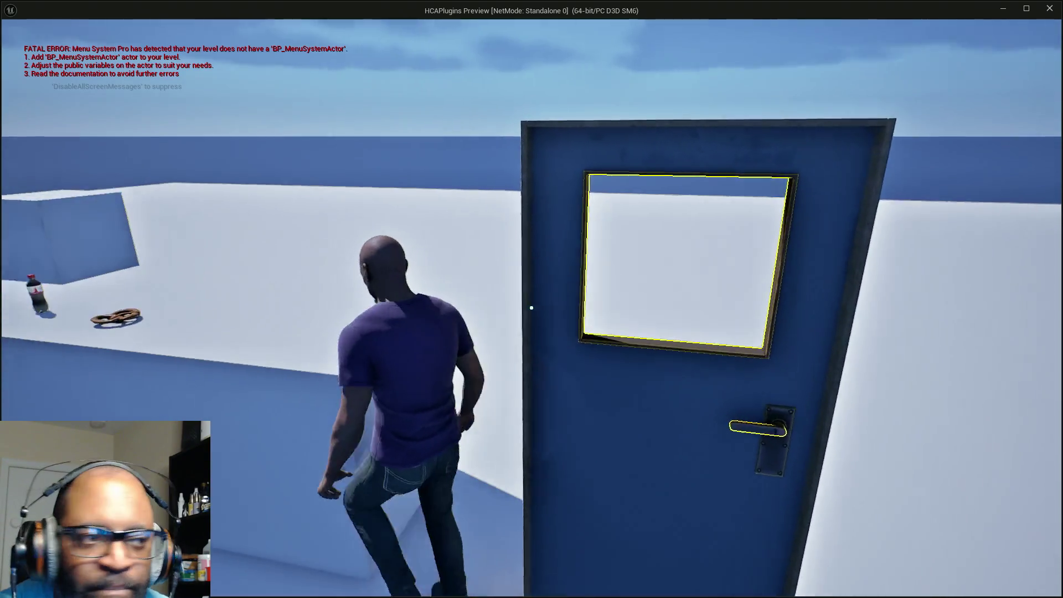
key(w)
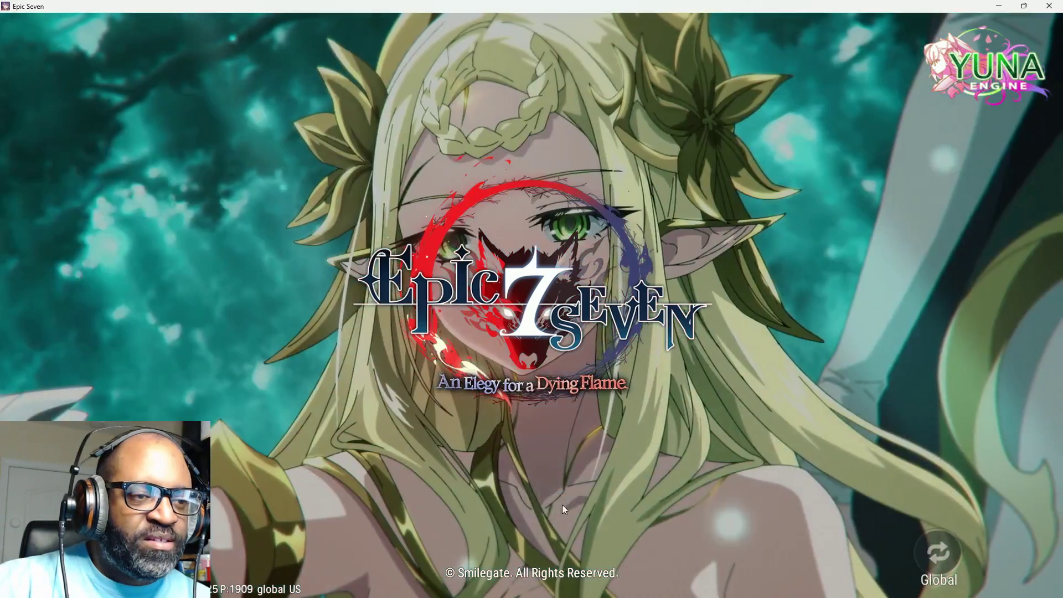
Enter the game, confirm the check-in reward, close the friendship, buff and Burning Passion Pack popups, and open guild chat.
click(563, 506)
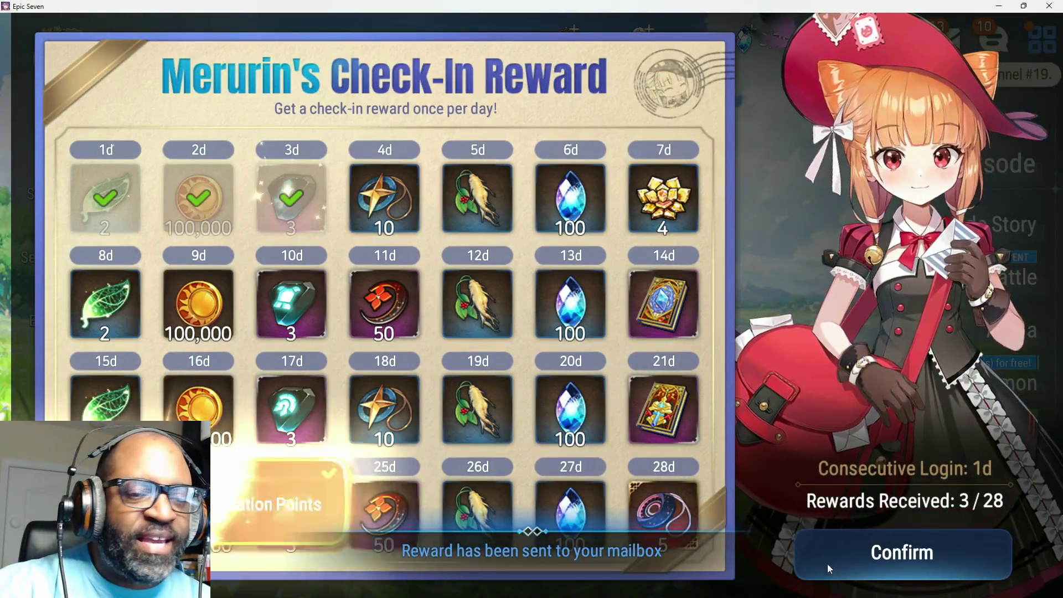
click(824, 559)
click(650, 429)
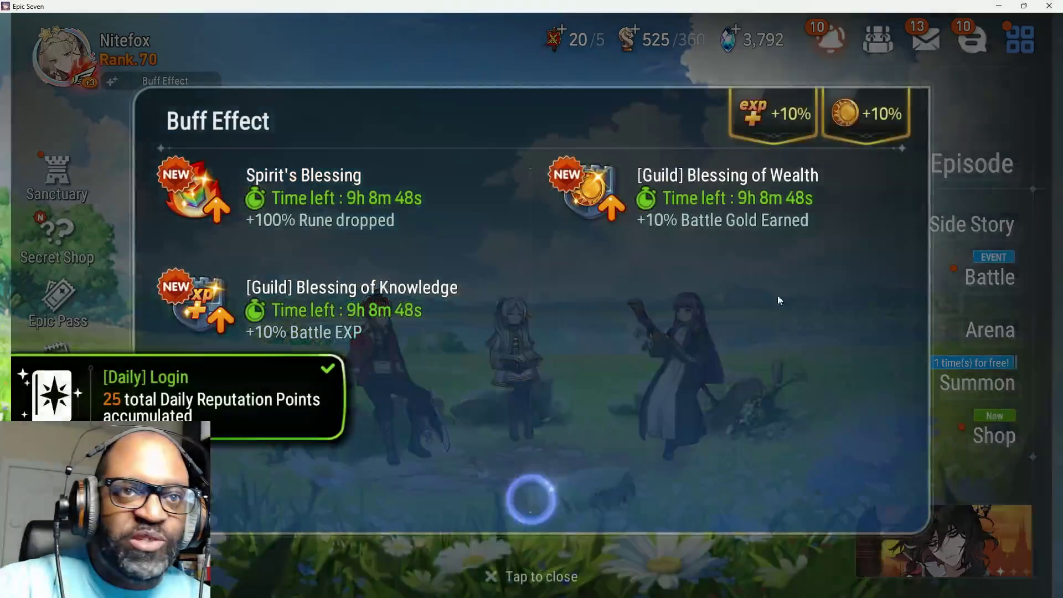
click(941, 116)
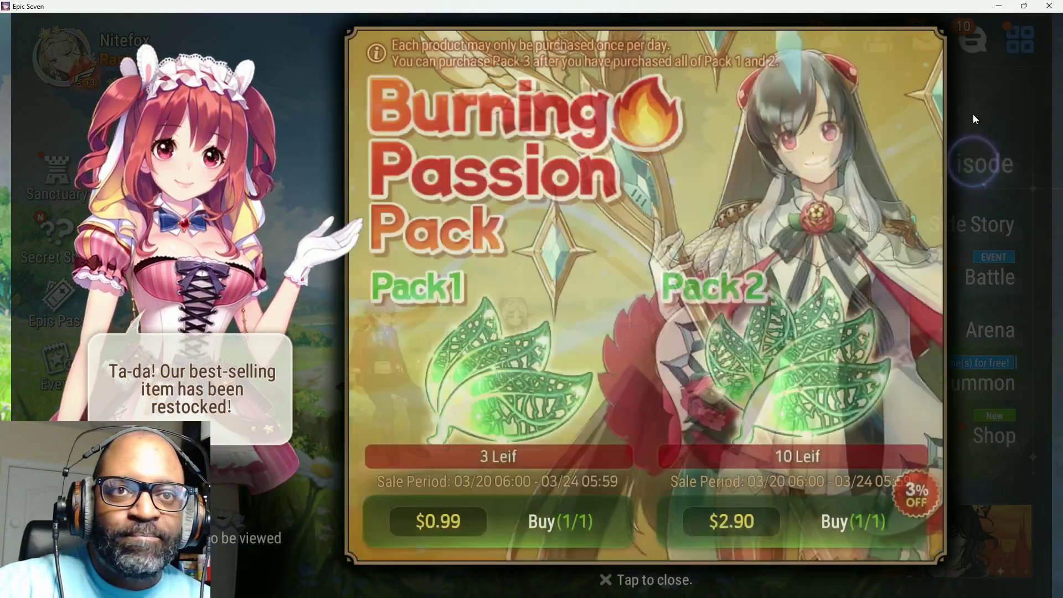
click(974, 85)
click(964, 41)
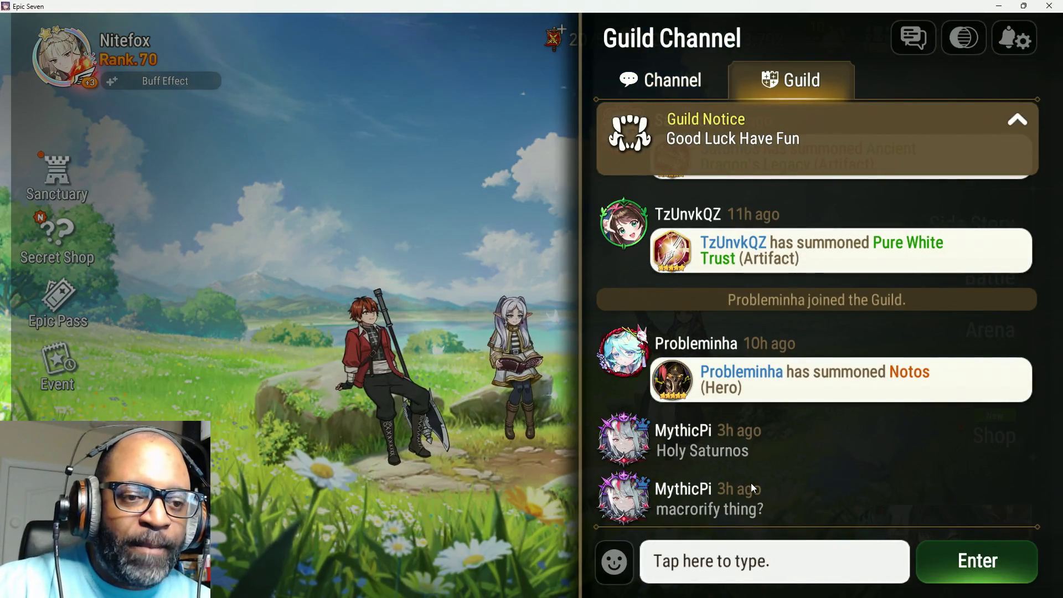
scroll(806, 492, up, 1)
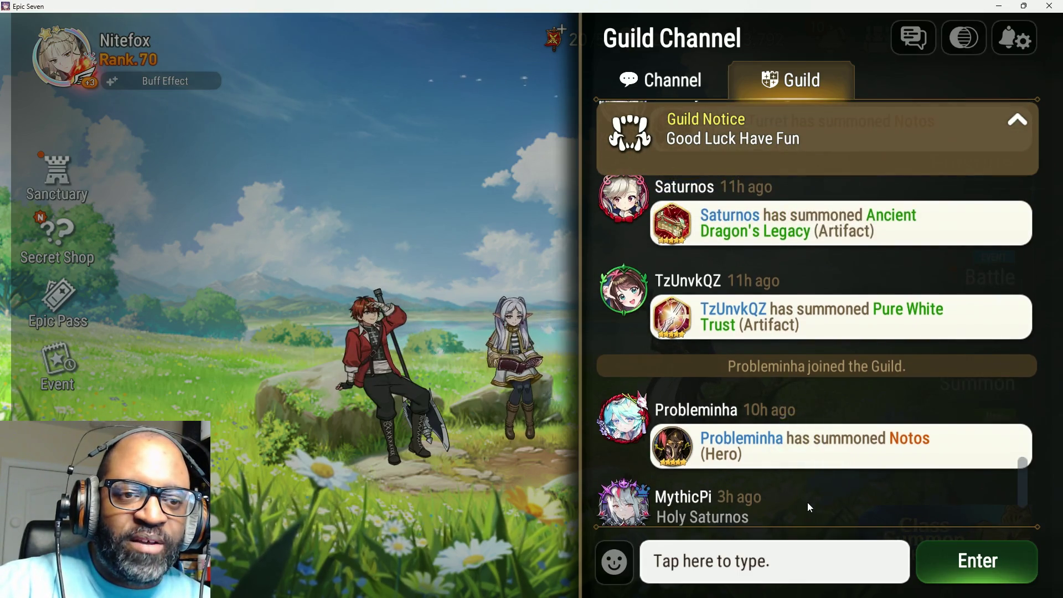
scroll(807, 487, up, 4)
scroll(808, 466, up, 3)
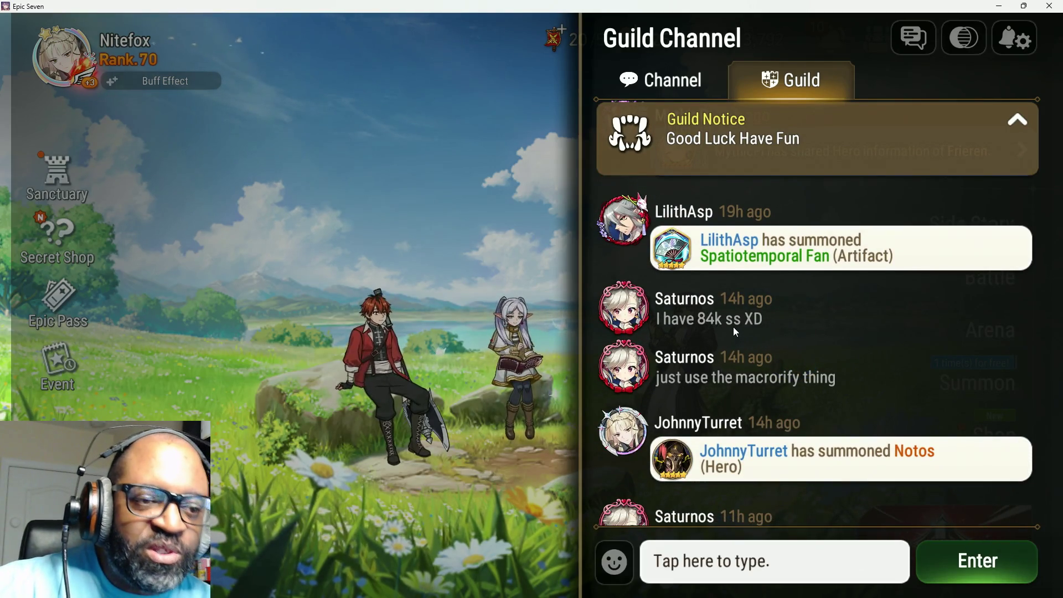
scroll(808, 388, up, 1)
scroll(806, 383, up, 5)
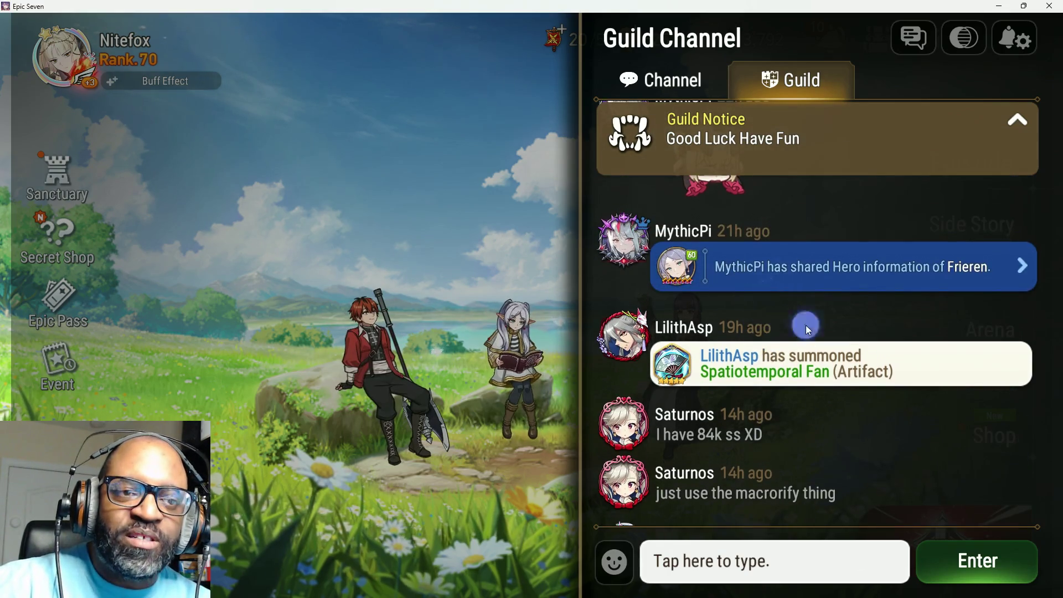
scroll(803, 451, up, 2)
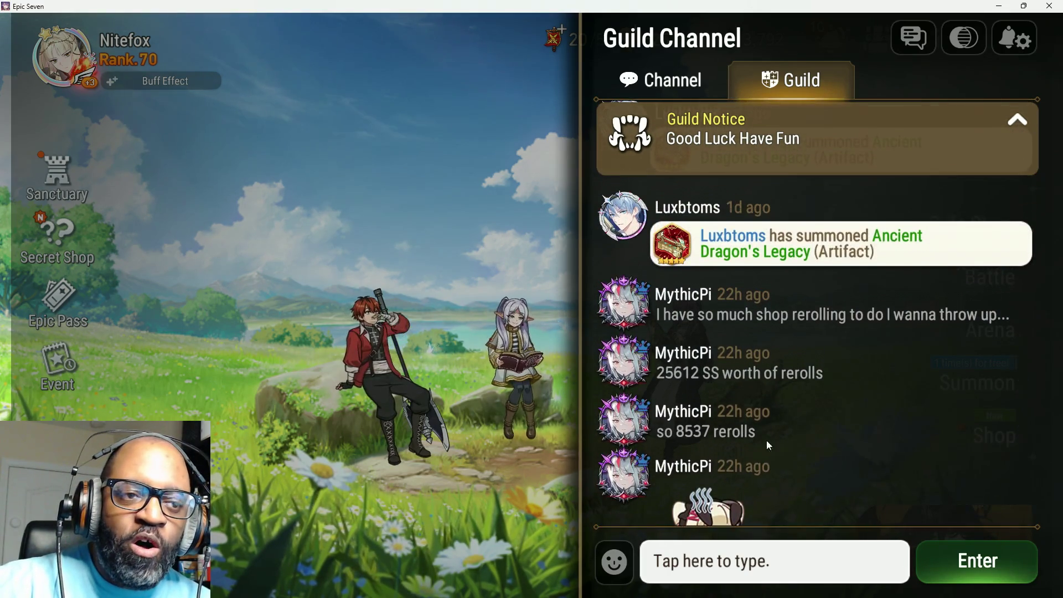
click(497, 217)
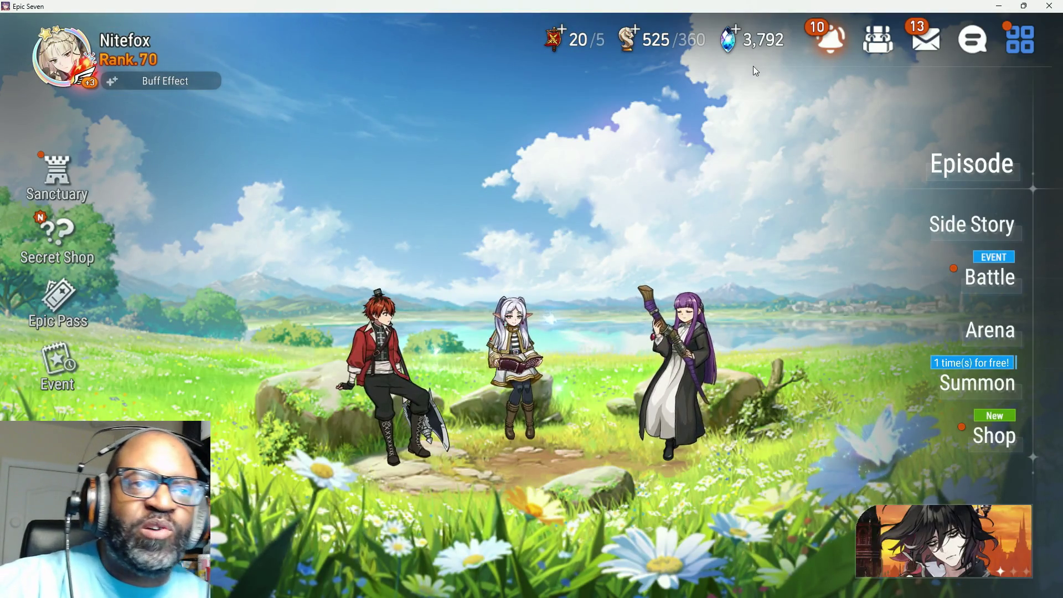
Open the Mailbox and view the GM survey mail offering 3 leaves.
click(936, 41)
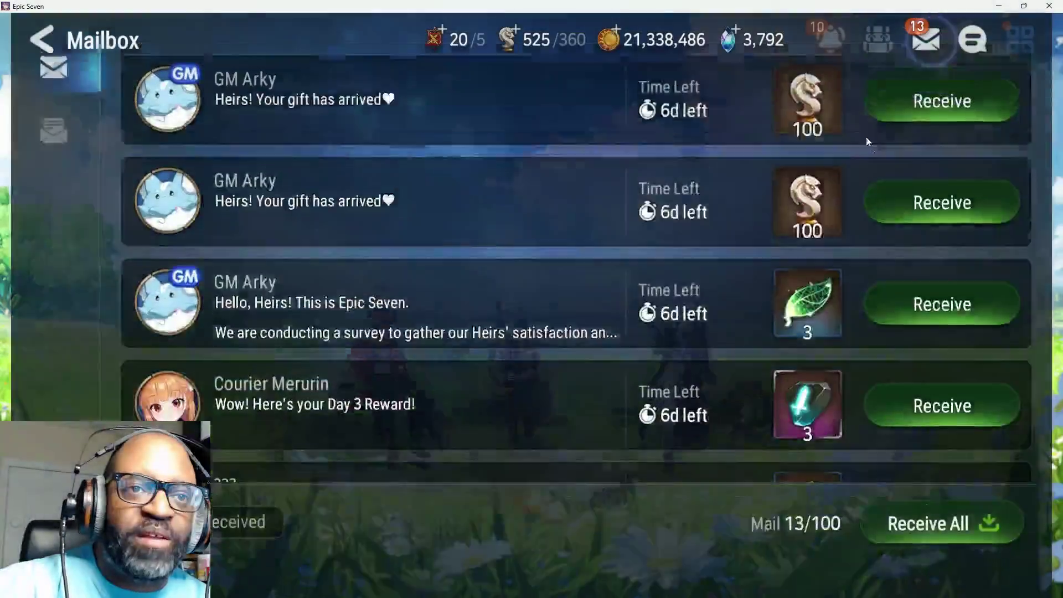
click(908, 346)
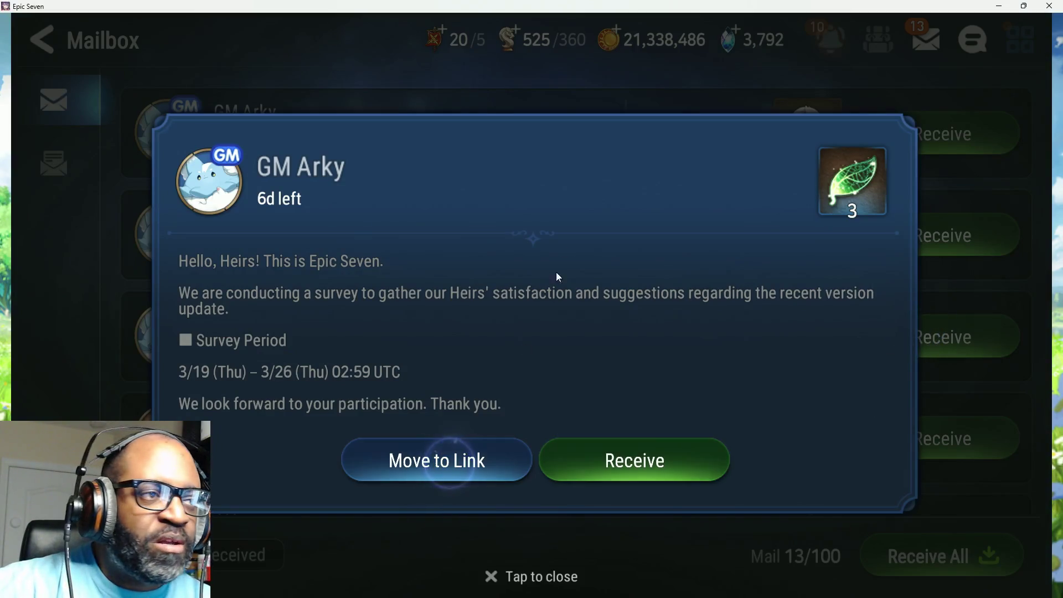